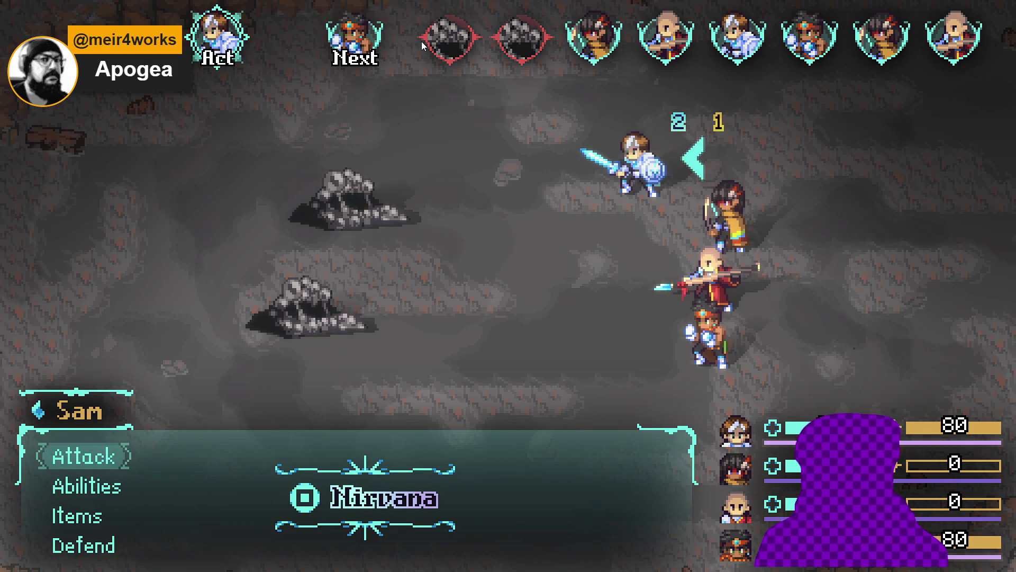
# - Have Sam make a plain attack on the Sloth Blob
pyautogui.press('Down')
pyautogui.press('Up')
pyautogui.press('Return')
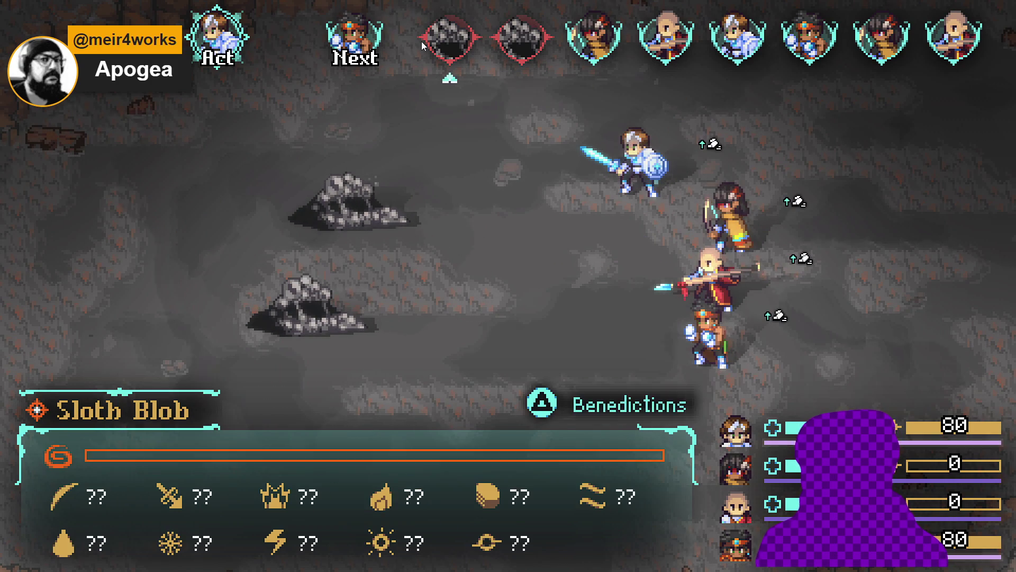
pyautogui.press('Return')
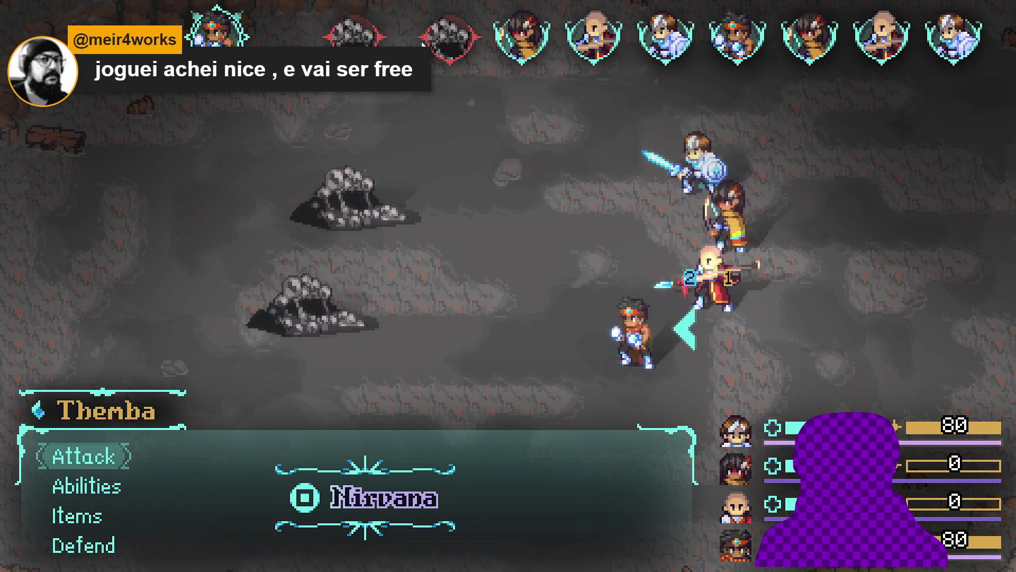
# - Have Themba use Flaming Uppercut on the Sloth Blob
pyautogui.press('Down')
pyautogui.press('Return')
pyautogui.press('Down')
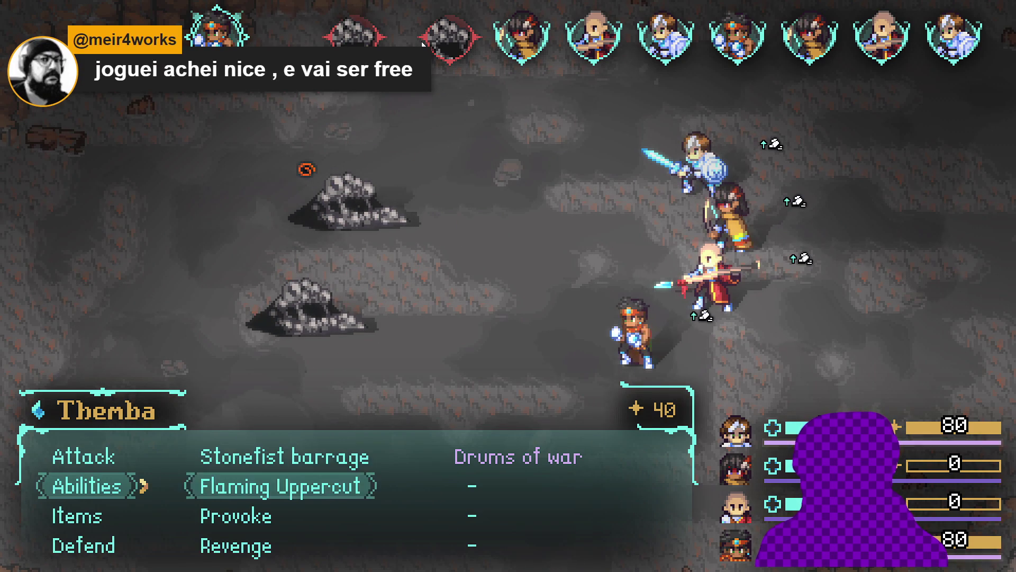
pyautogui.press('Right')
pyautogui.press('Left')
pyautogui.press('Return')
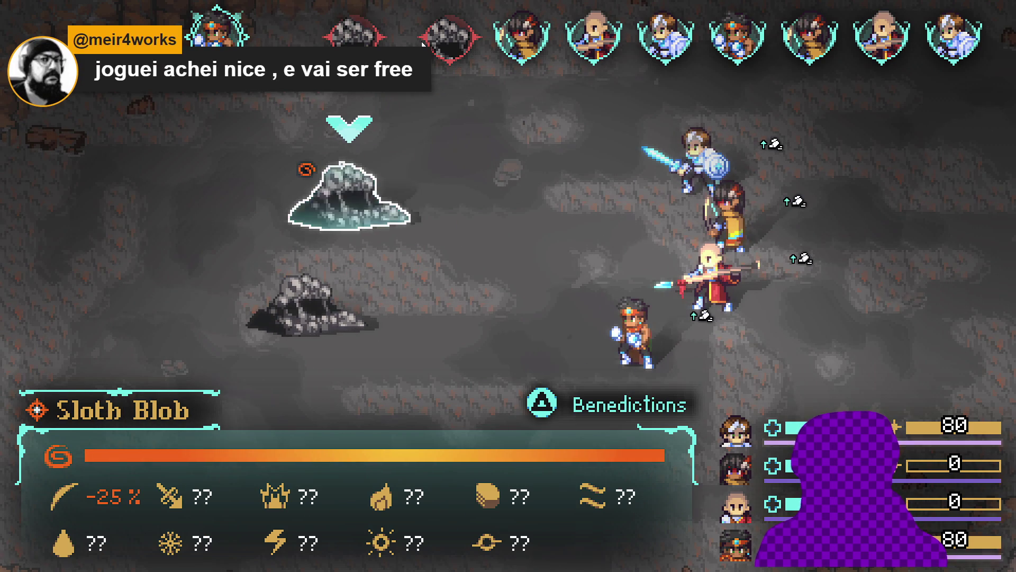
pyautogui.press('Return')
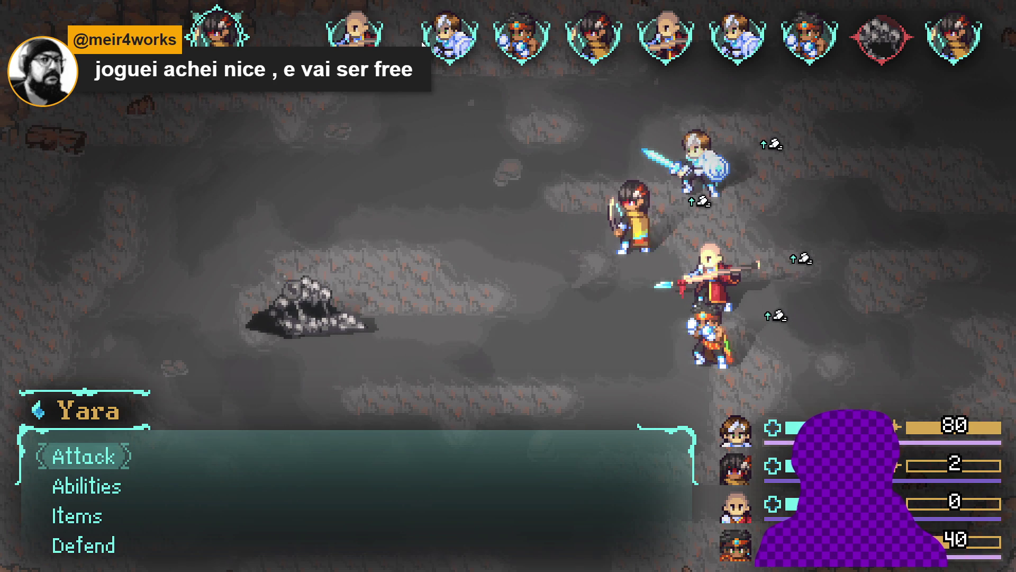
# - Look over Yara's abilities, then have her attack the Sloth Blob instead
pyautogui.press('Down')
pyautogui.press('Return')
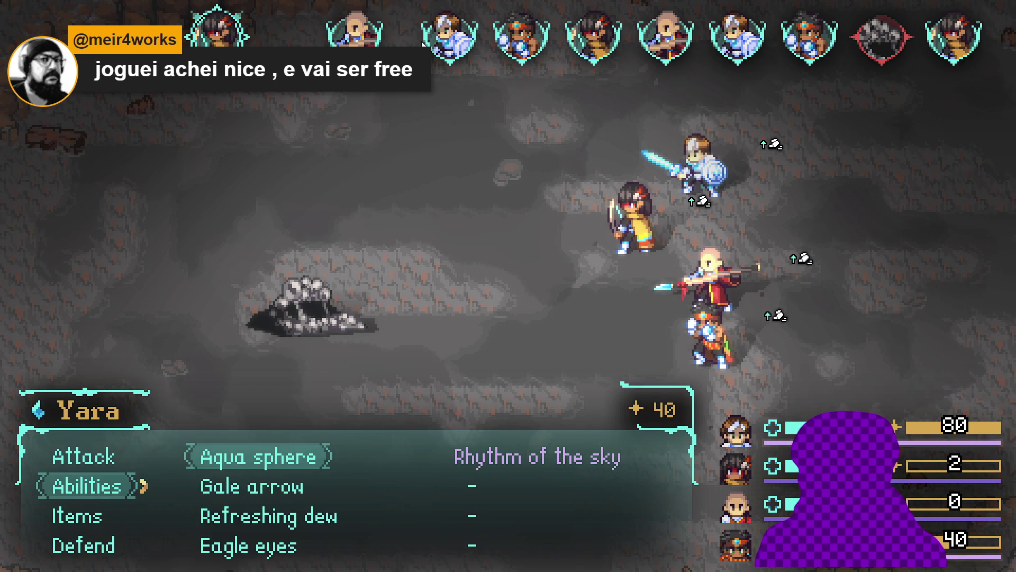
pyautogui.press('Down')
pyautogui.press('Down')
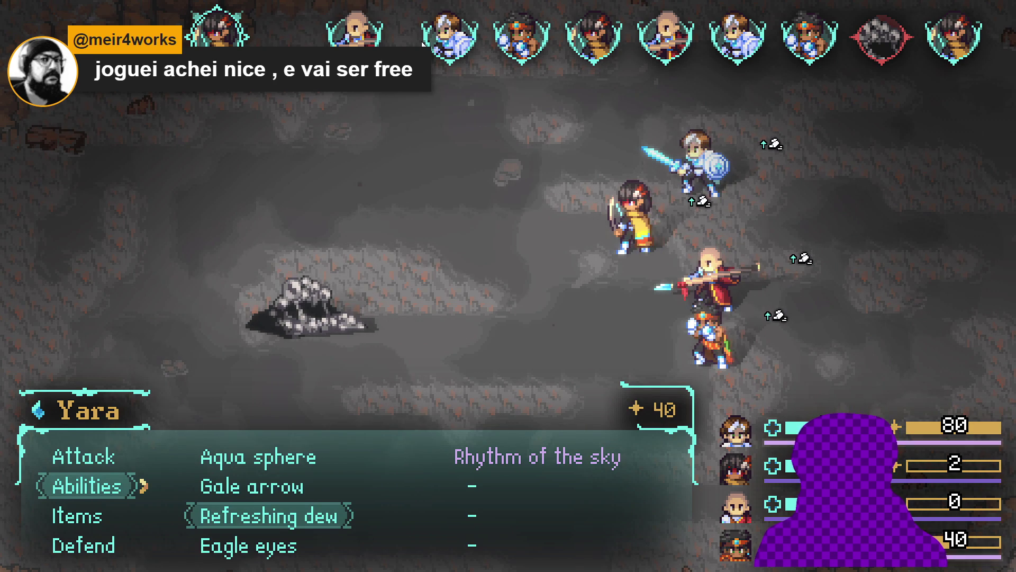
pyautogui.press('Down')
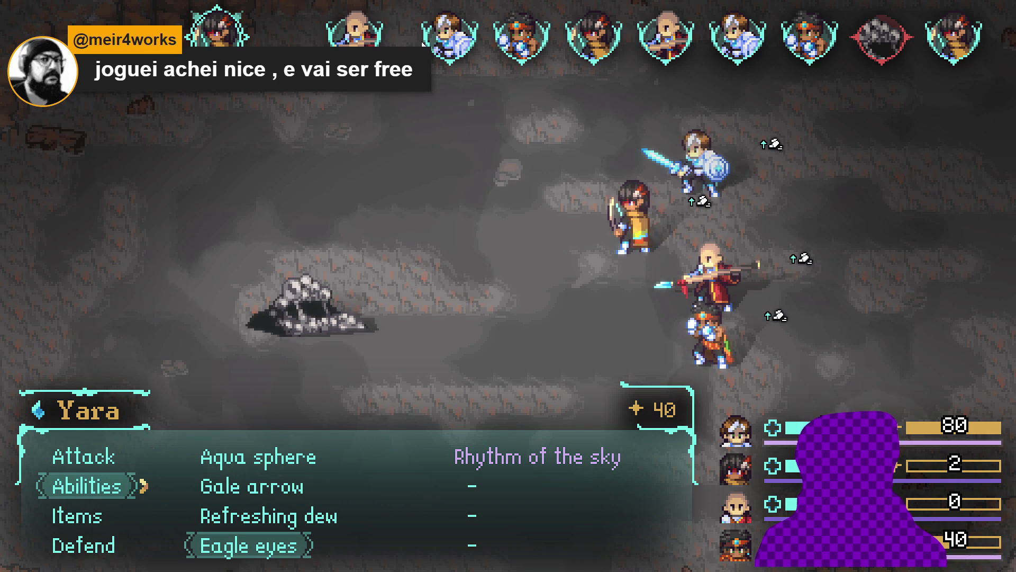
pyautogui.press('Right')
pyautogui.press('Up')
pyautogui.press('Down')
pyautogui.press('Up')
pyautogui.press('Left')
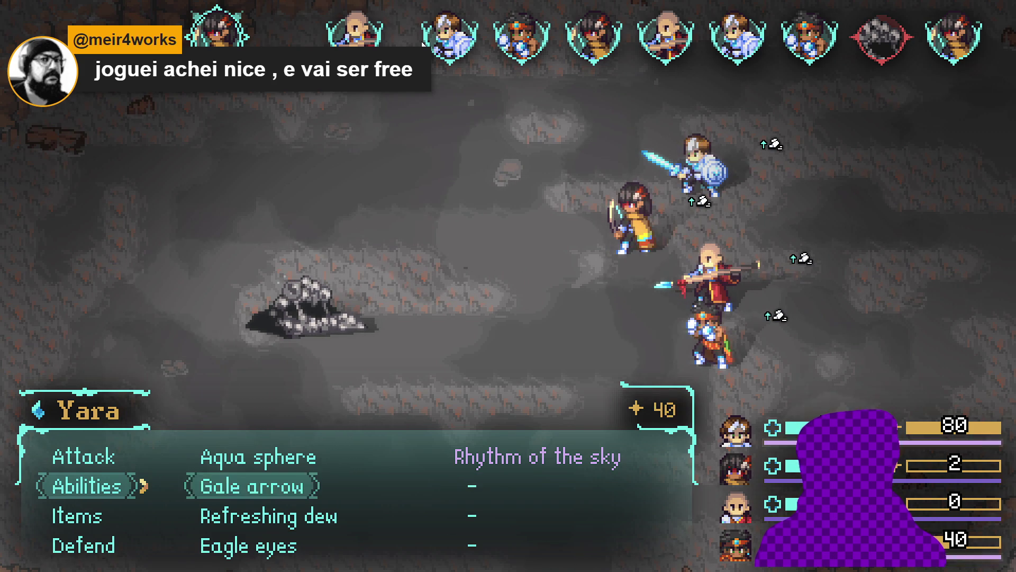
pyautogui.press('Escape')
pyautogui.press('Up')
pyautogui.press('Return')
pyautogui.press('Return')
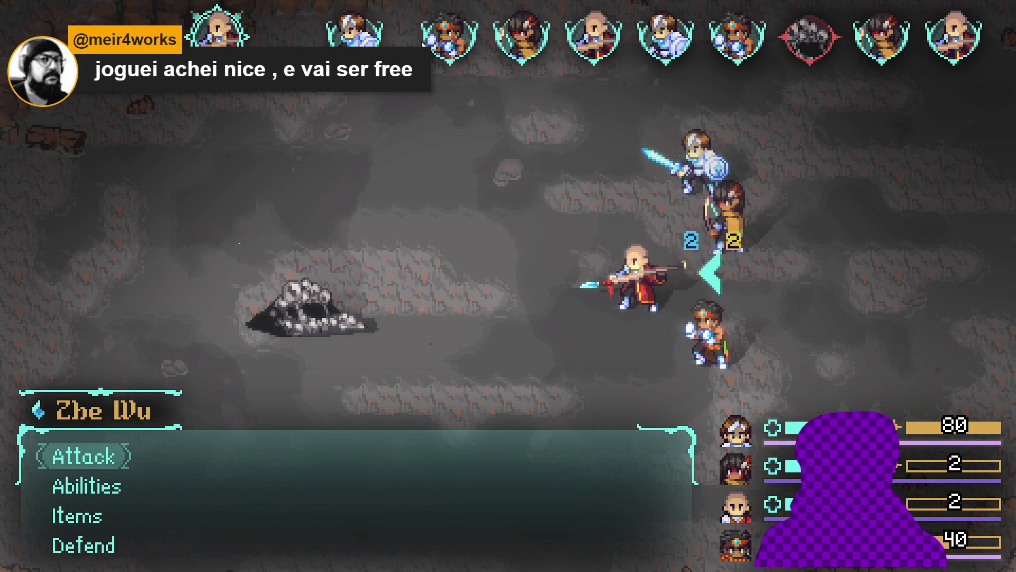
# - Have Zhe Wu, Sam, Themba and Yara defend until the enemy takes its turn
pyautogui.press('Down')
pyautogui.press('Down')
pyautogui.press('Down')
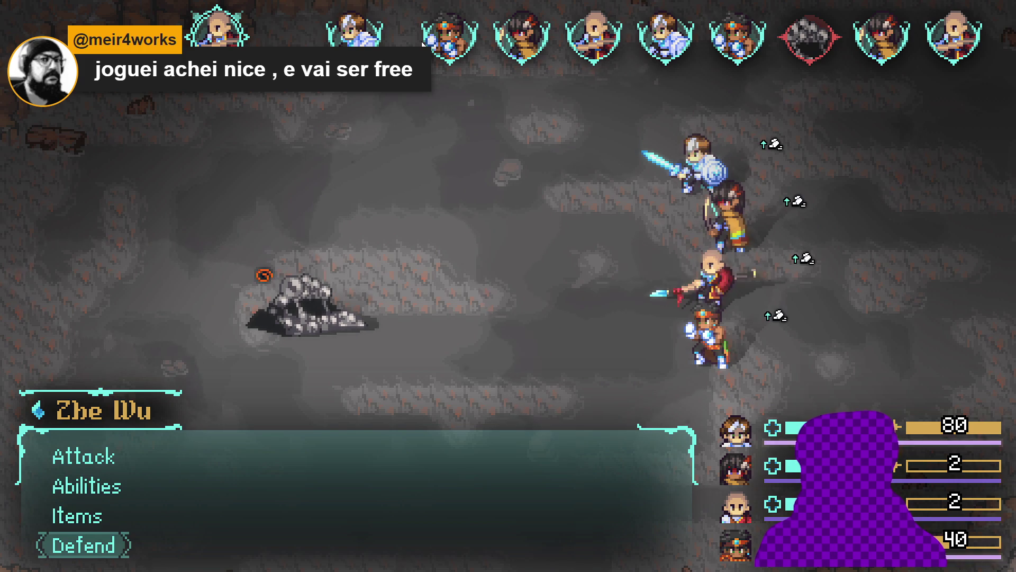
pyautogui.press('Return')
pyautogui.press('Down')
pyautogui.press('Down')
pyautogui.press('Down')
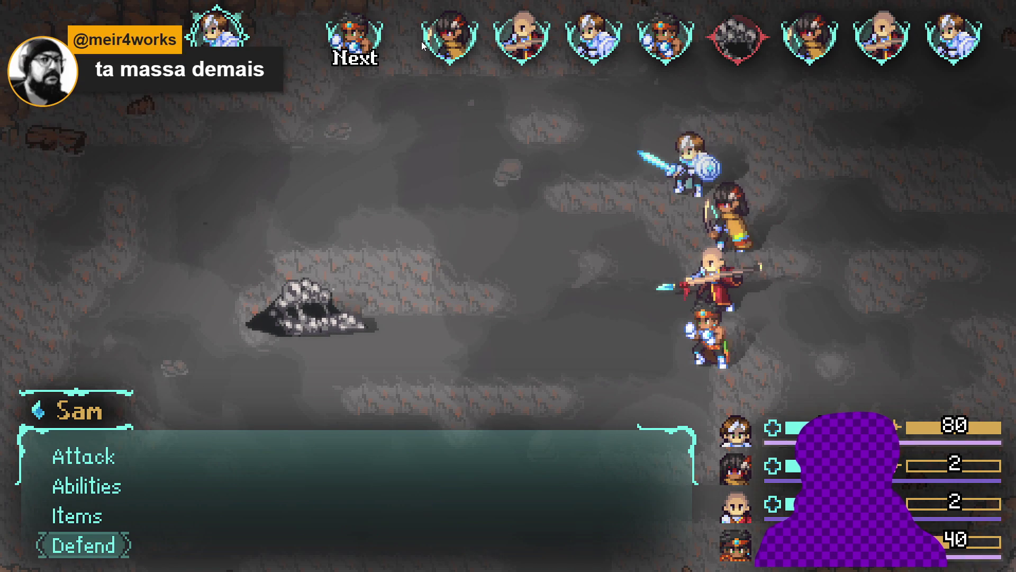
pyautogui.press('Return')
pyautogui.press('Down')
pyautogui.press('Down')
pyautogui.press('Down')
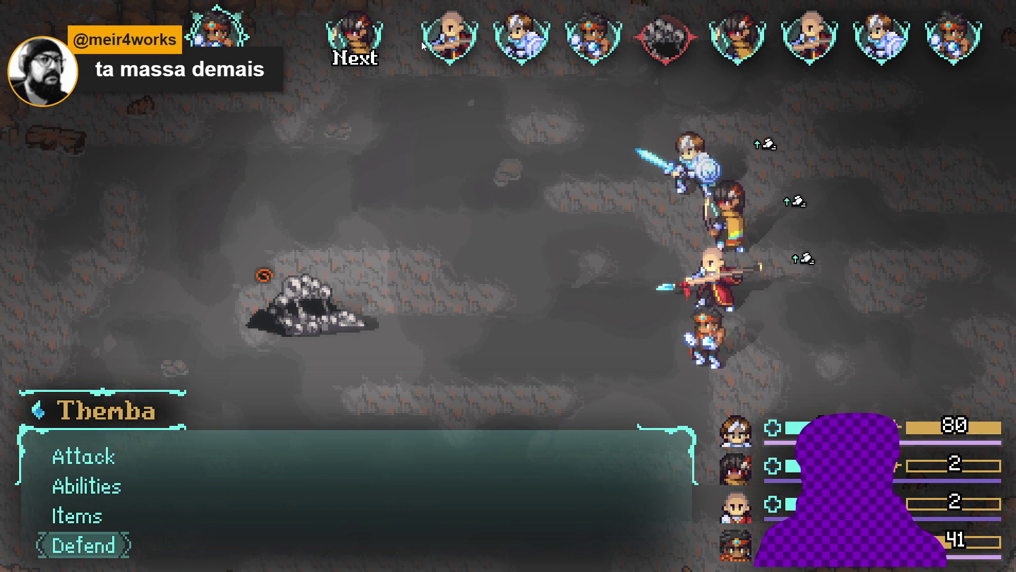
pyautogui.press('Return')
pyautogui.press('Down')
pyautogui.press('Down')
pyautogui.press('Down')
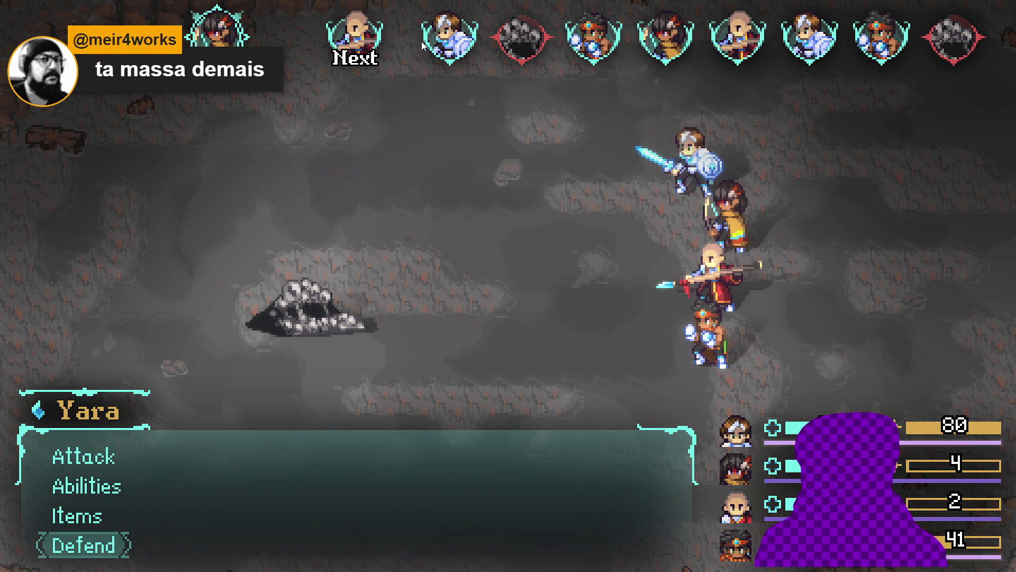
pyautogui.press('Return')
pyautogui.press('Down')
pyautogui.press('Down')
pyautogui.press('Down')
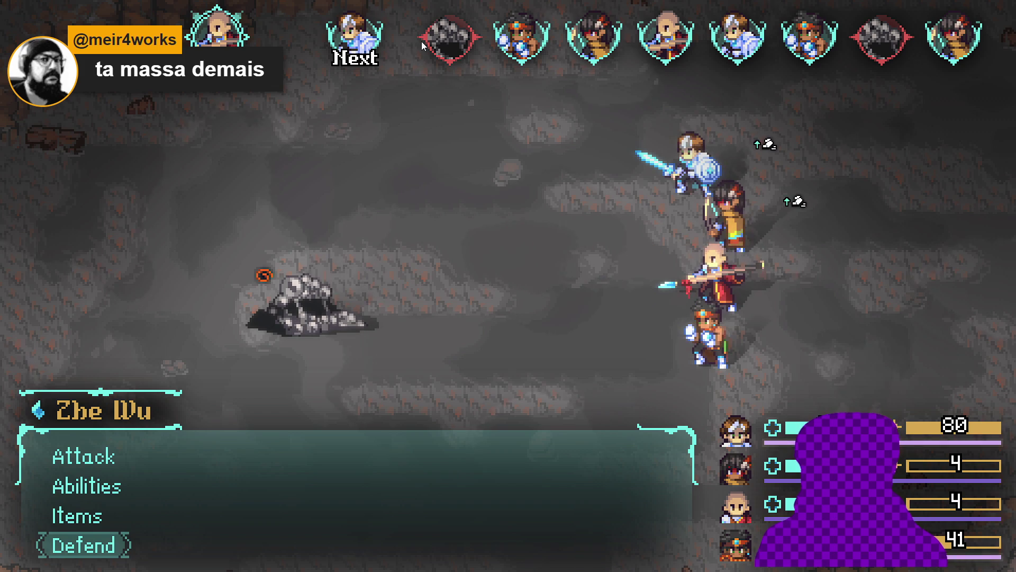
pyautogui.press('Return')
pyautogui.press('Down')
pyautogui.press('Down')
pyautogui.press('Down')
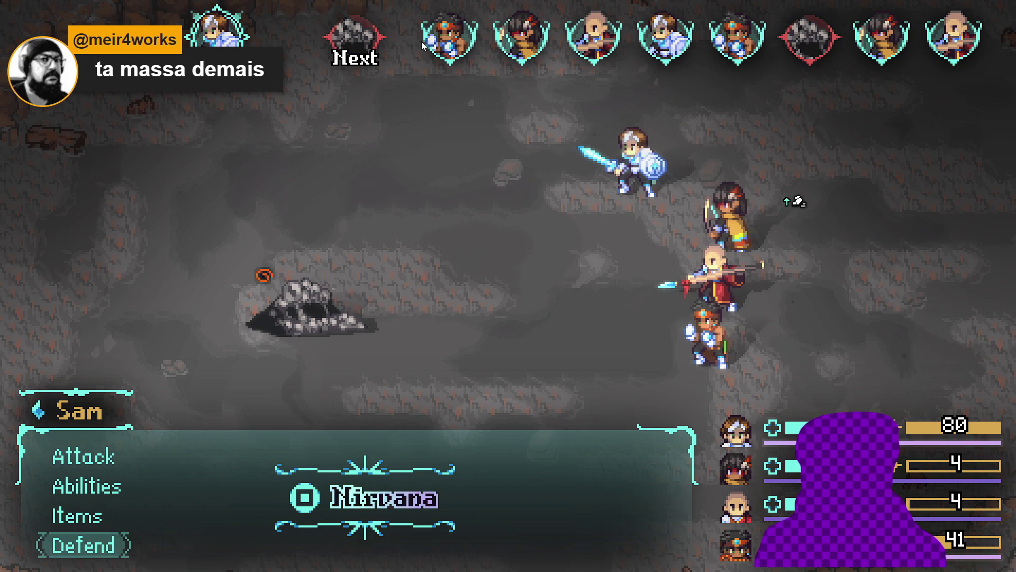
pyautogui.press('Return')
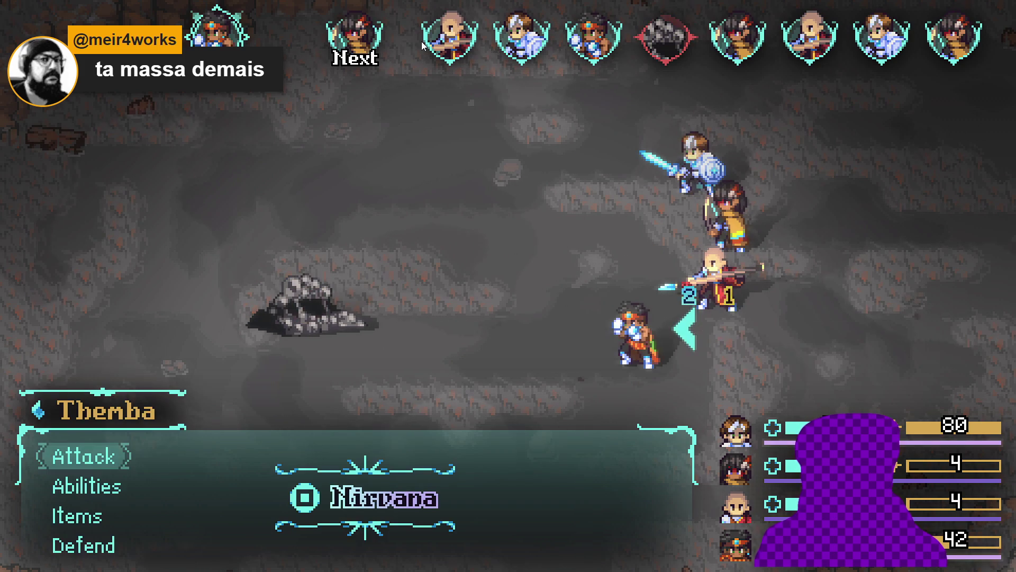
# - Set Themba, Yara, Zhe Wu and Sam to defend again, letting the Sloth Blob act
pyautogui.press('Down')
pyautogui.press('Down')
pyautogui.press('Down')
pyautogui.press('Return')
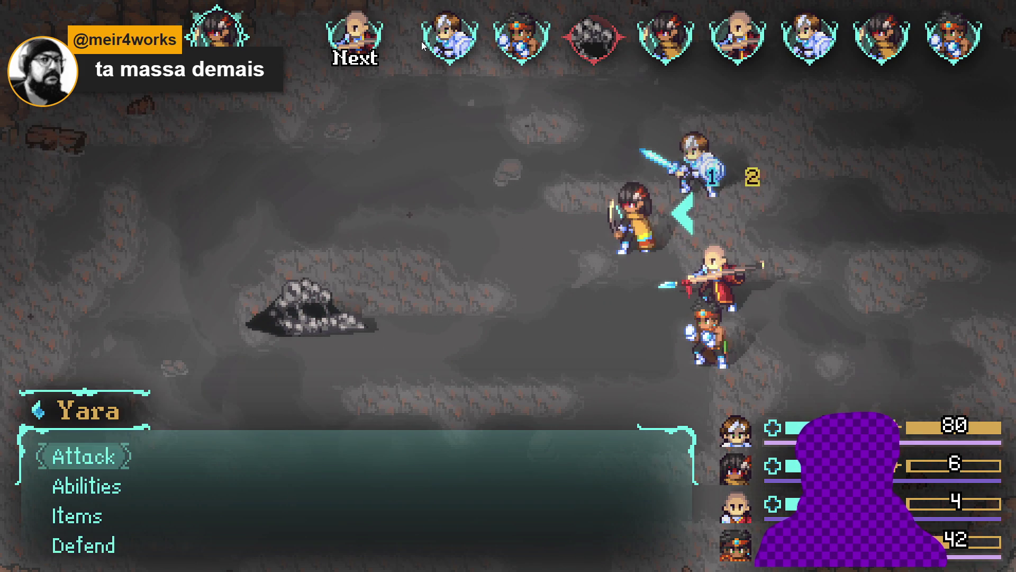
pyautogui.press('Down')
pyautogui.press('Down')
pyautogui.press('Down')
pyautogui.press('Return')
pyautogui.press('Down')
pyautogui.press('Down')
pyautogui.press('Down')
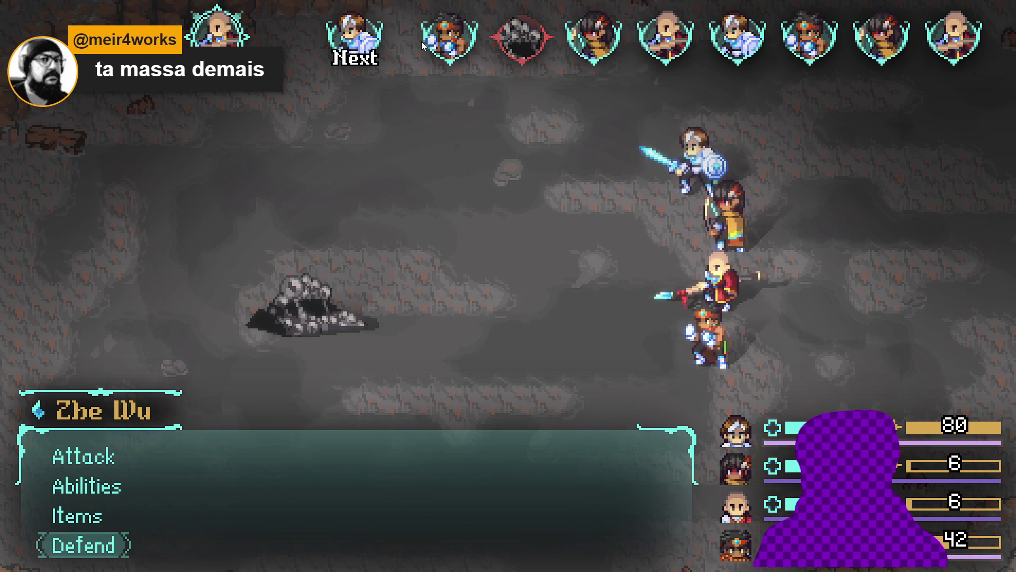
pyautogui.press('Return')
pyautogui.press('Down')
pyautogui.press('Down')
pyautogui.press('Down')
pyautogui.press('Return')
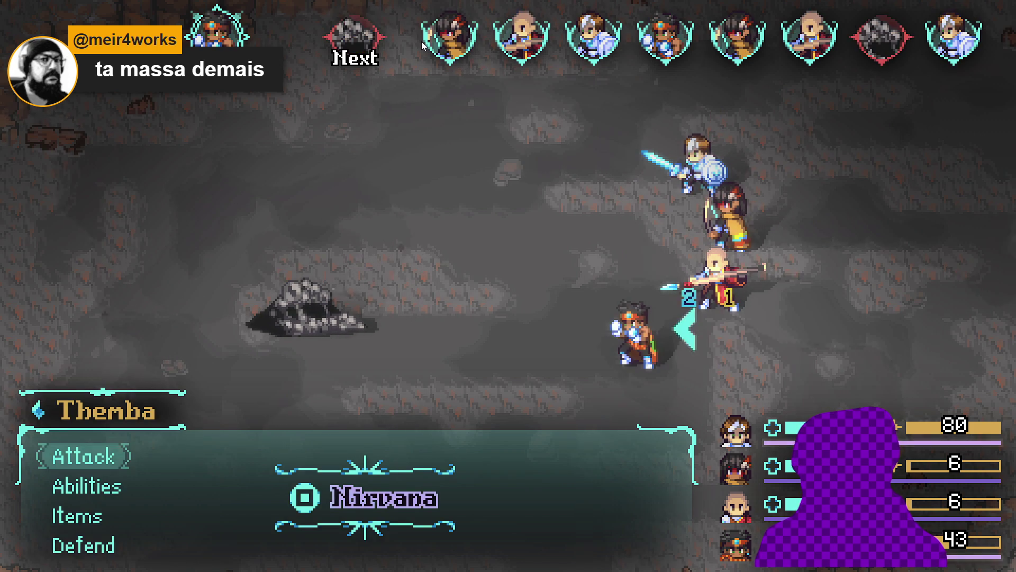
pyautogui.press('Down')
pyautogui.press('Down')
pyautogui.press('Down')
pyautogui.press('Return')
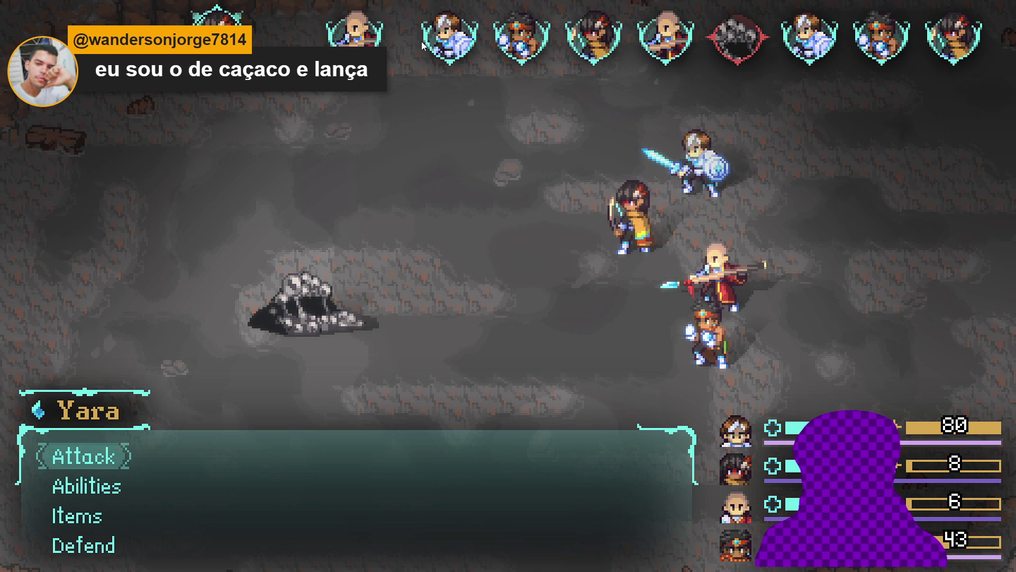
# - Have Yara defend and Zhe Wu use the Faint nebula item on the party
pyautogui.press('Down')
pyautogui.press('Down')
pyautogui.press('Down')
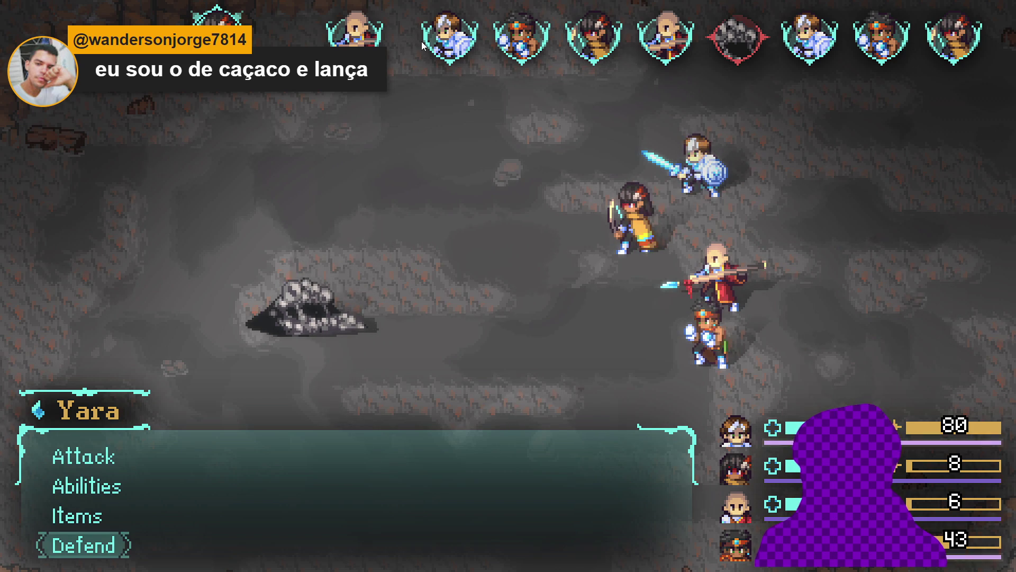
pyautogui.press('Return')
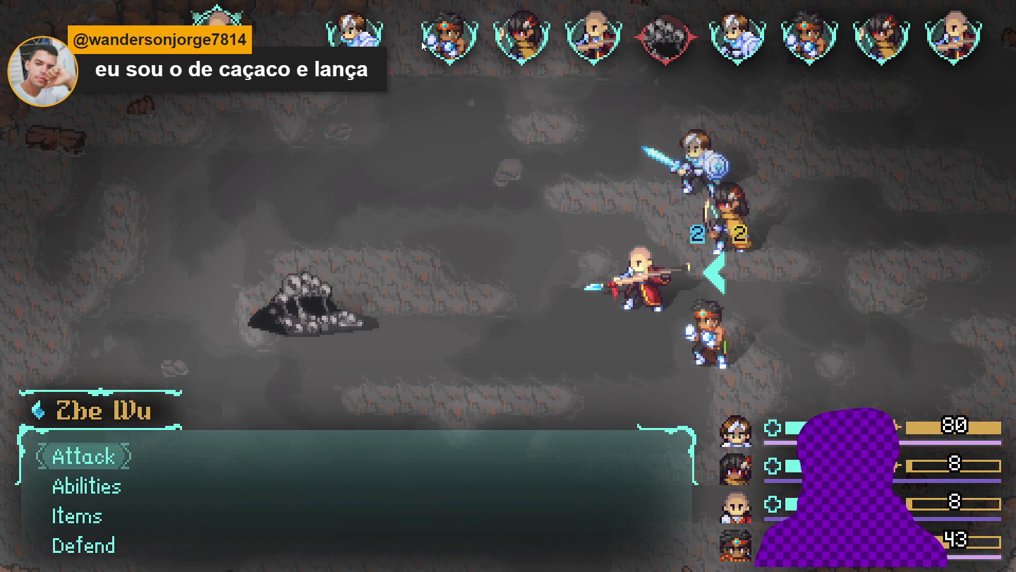
pyautogui.press('Down')
pyautogui.press('Return')
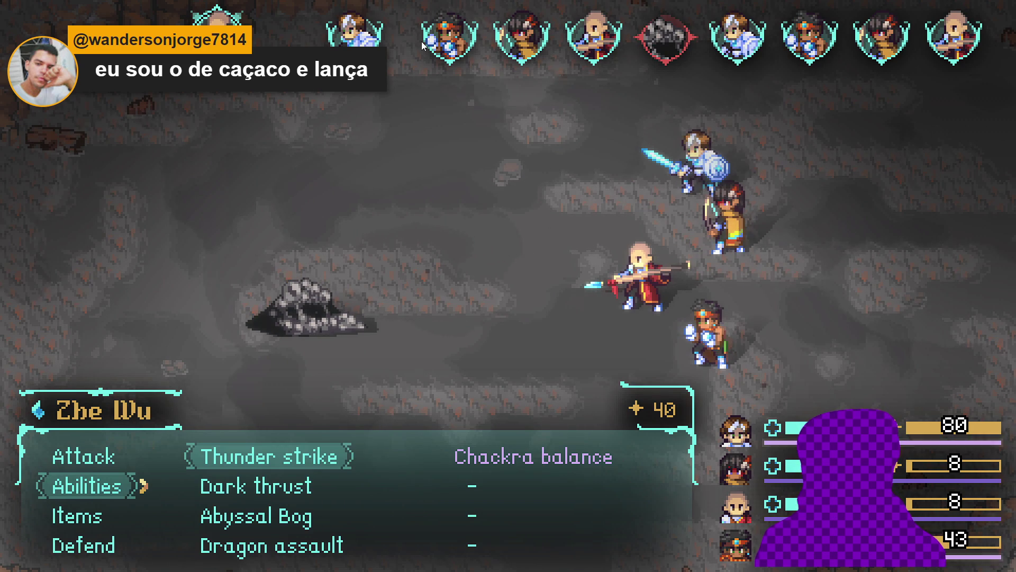
pyautogui.press('Down')
pyautogui.press('Down')
pyautogui.press('Down')
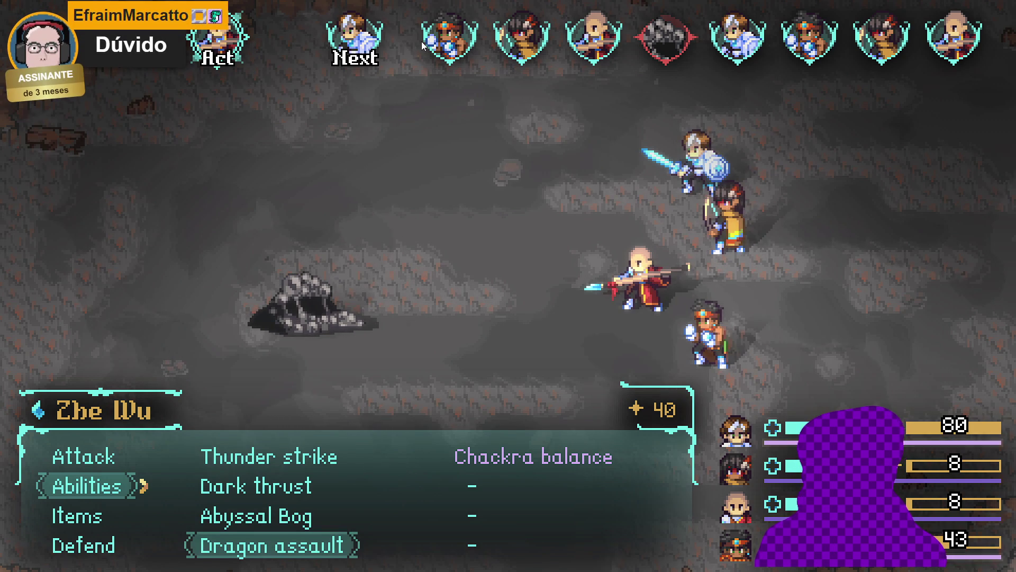
pyautogui.press('Up')
pyautogui.press('Escape')
pyautogui.press('Down')
pyautogui.press('Return')
pyautogui.press('Down')
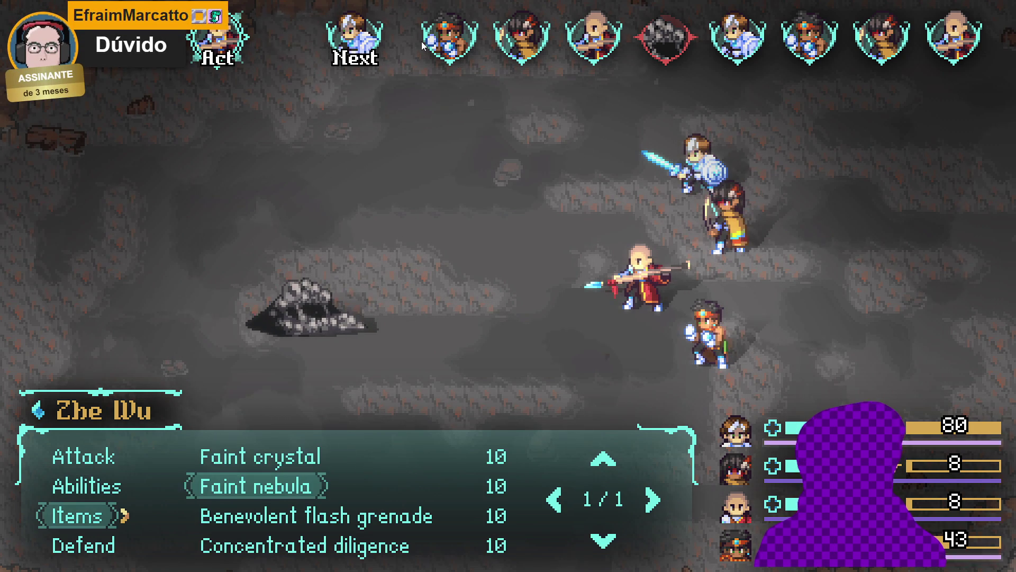
pyautogui.press('Return')
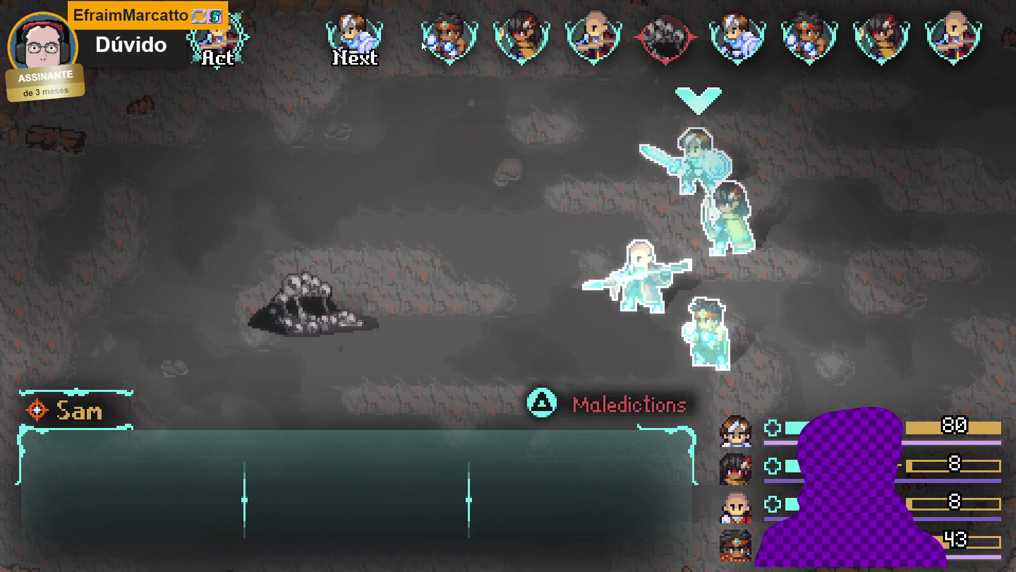
pyautogui.press('Down')
pyautogui.press('Down')
pyautogui.press('Return')
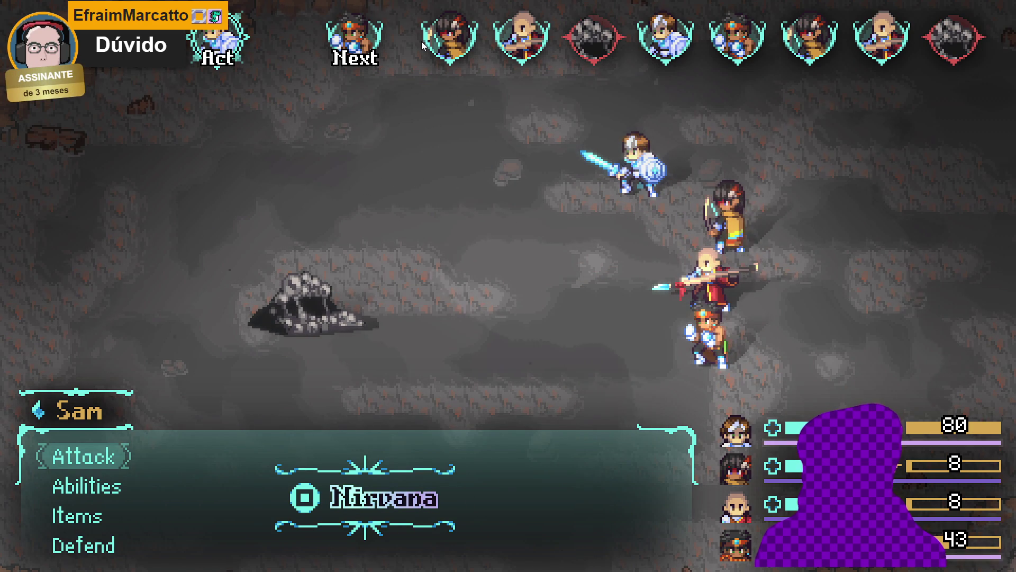
# - Have Sam strike the Sloth Blob with Cryoslash
pyautogui.press('Down')
pyautogui.press('Return')
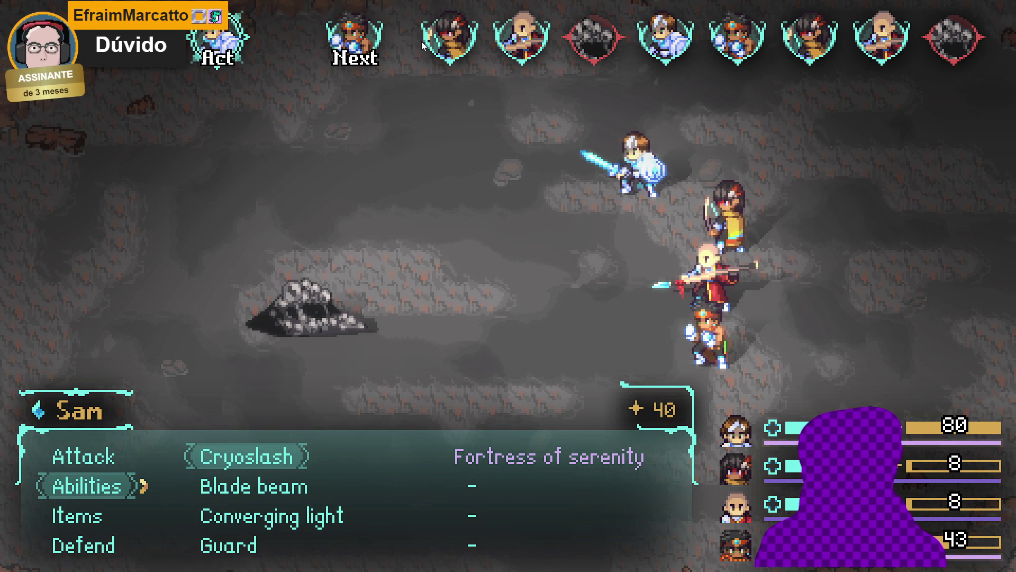
pyautogui.press('Return')
pyautogui.press('Return')
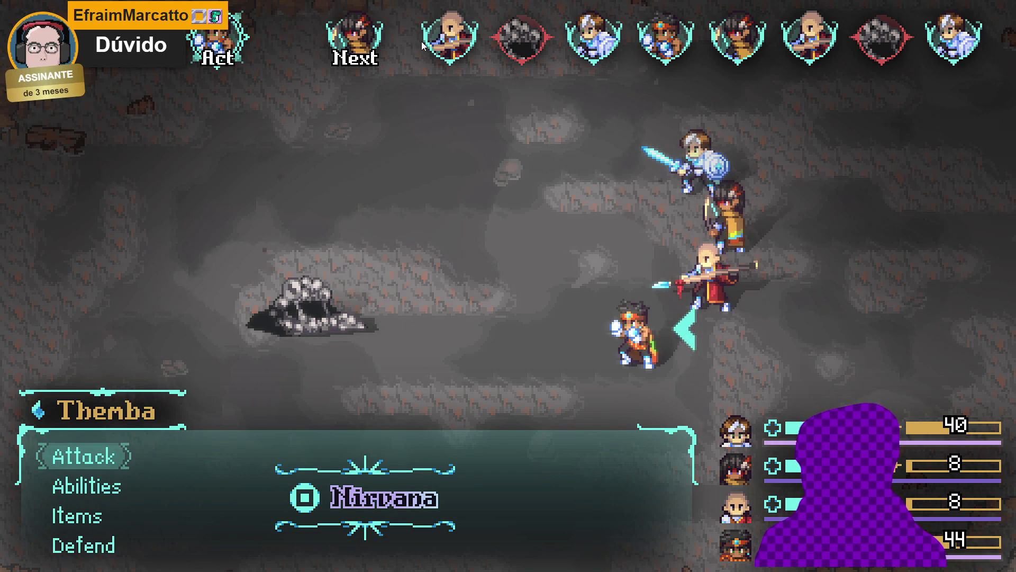
# - Have Themba cast Provoke on the Sloth Blob
pyautogui.press('Down')
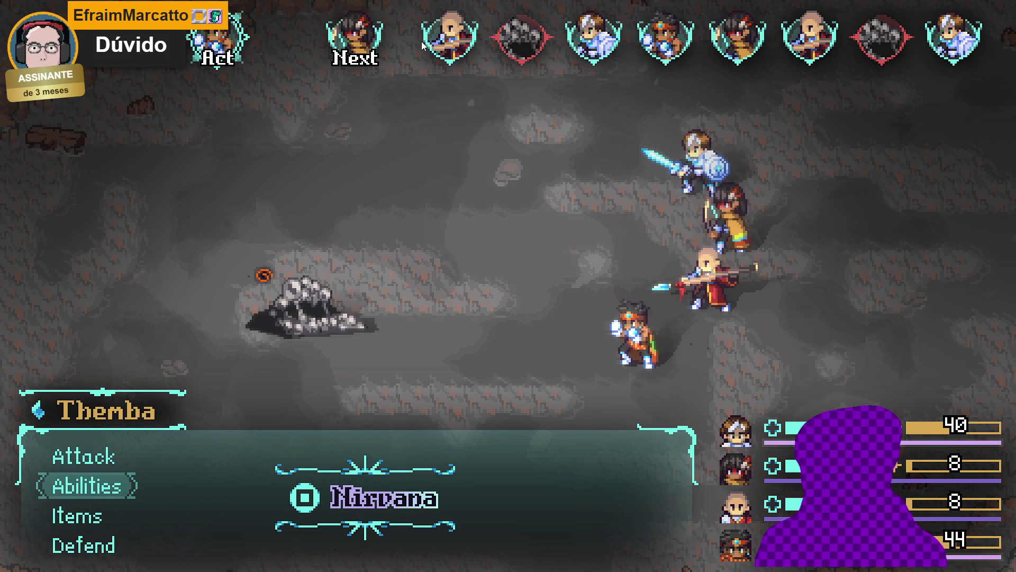
pyautogui.press('Return')
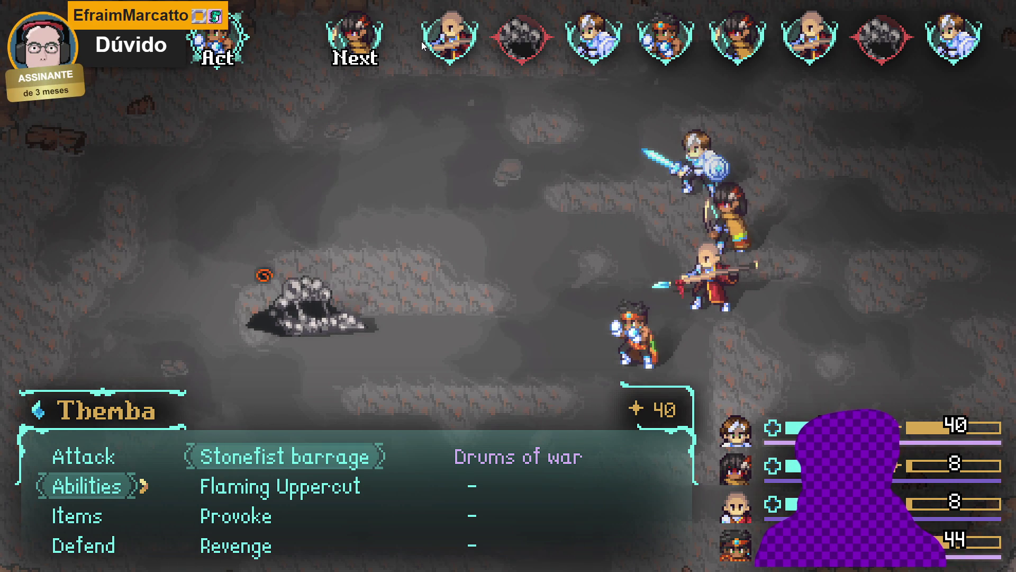
pyautogui.press('Down')
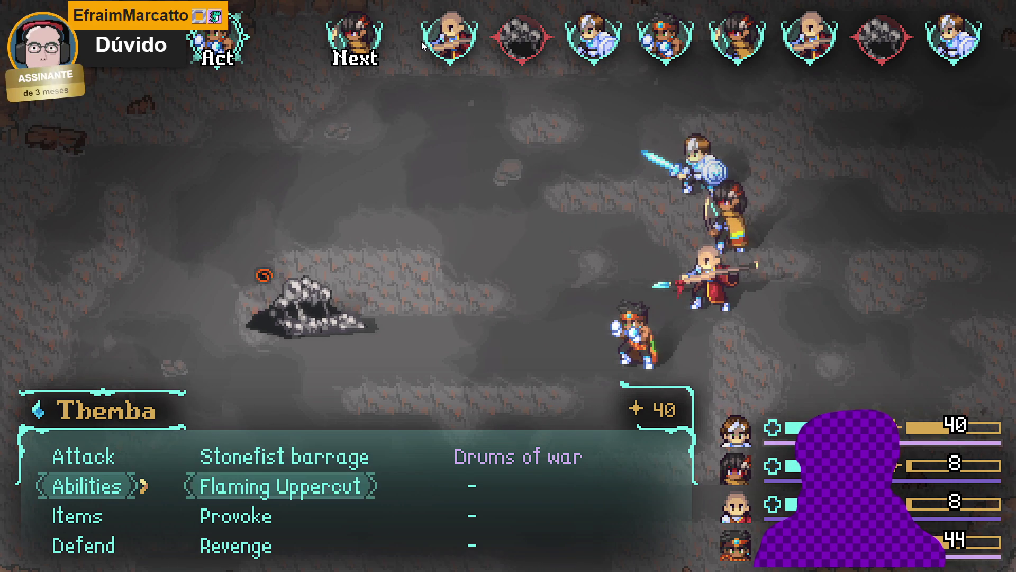
pyautogui.press('Down')
pyautogui.press('Return')
pyautogui.press('Return')
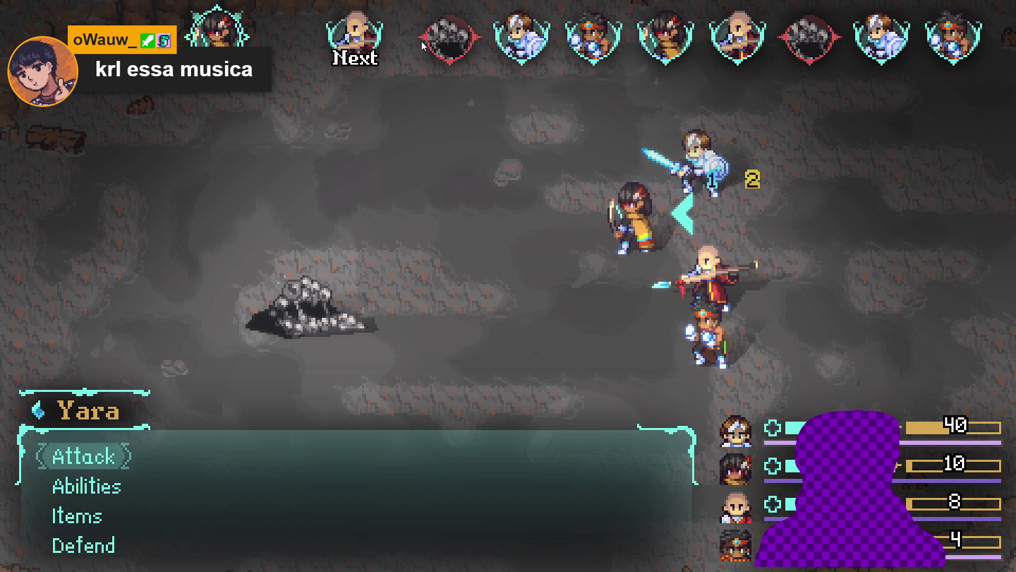
# - Have Yara make a basic attack on the Sloth Blob
pyautogui.press('Down')
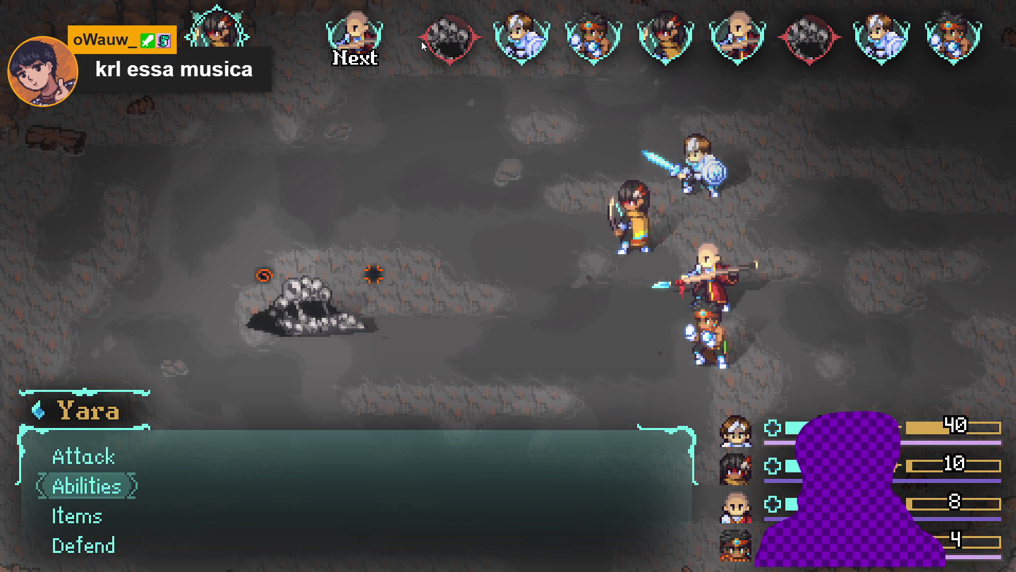
pyautogui.press('Return')
pyautogui.press('Escape')
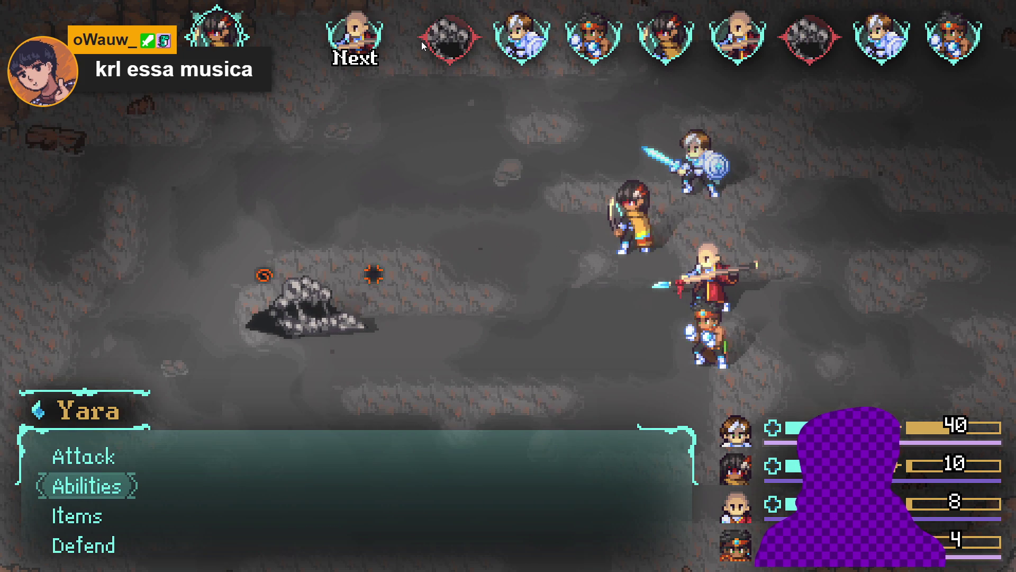
pyautogui.press('Up')
pyautogui.press('Return')
pyautogui.press('Return')
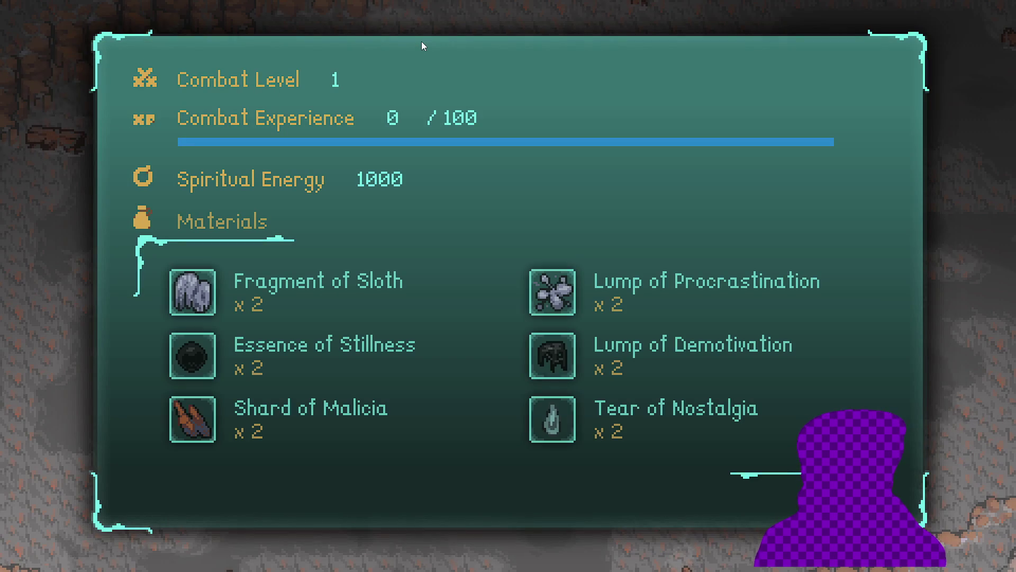
# - Acquire the spoils and close the results, entering the battle against two rock enemies
pyautogui.press('Return')
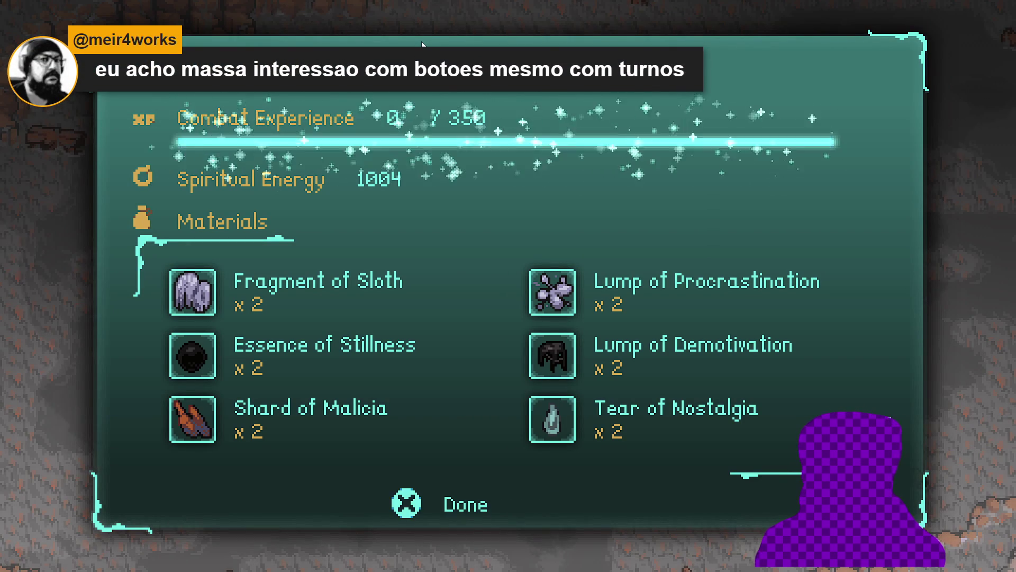
pyautogui.press('Return')
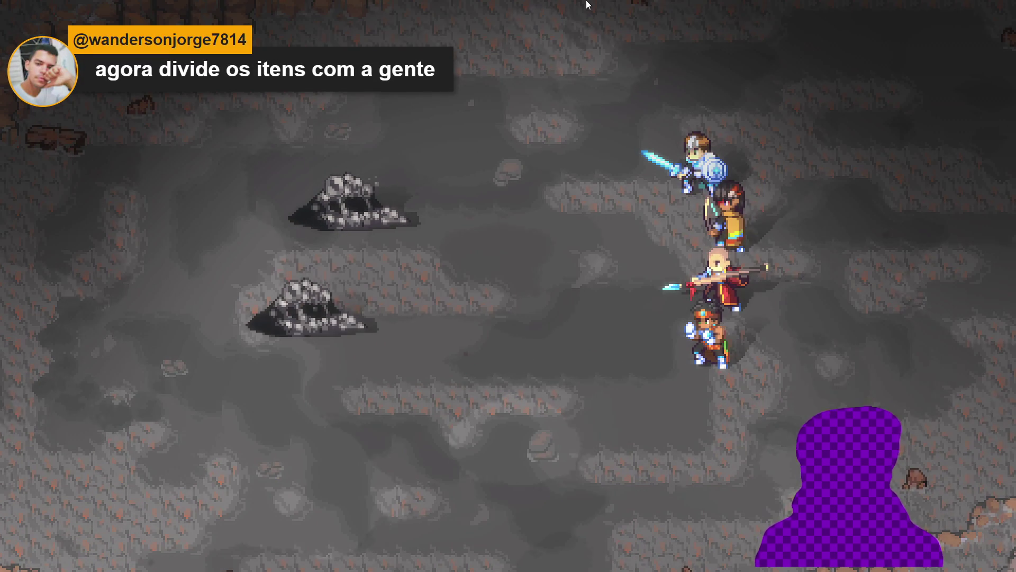
pyautogui.press('Down')
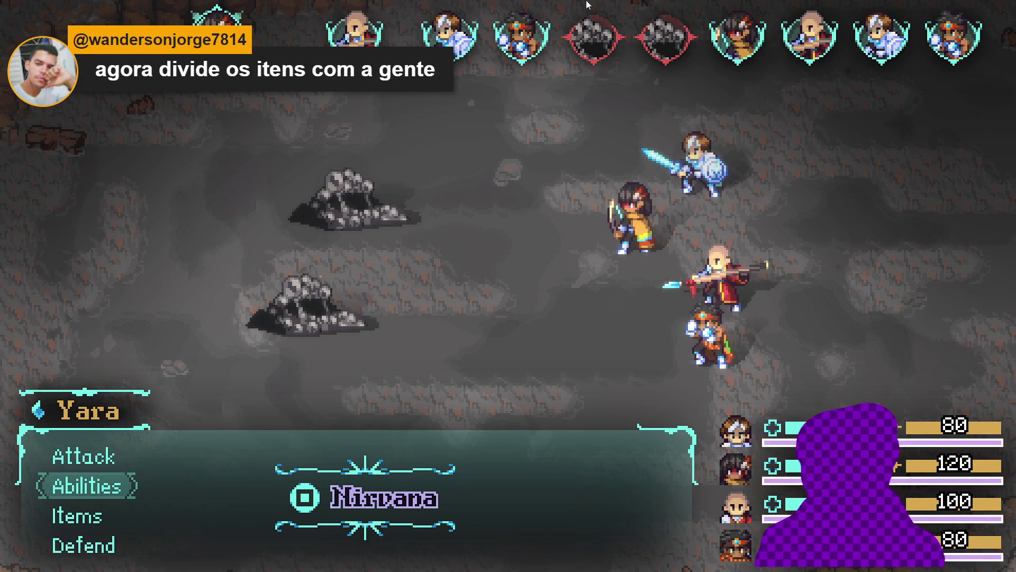
# - Have Yara cast Aqua sphere on the Sloth Blob
pyautogui.press('Return')
pyautogui.press('Down')
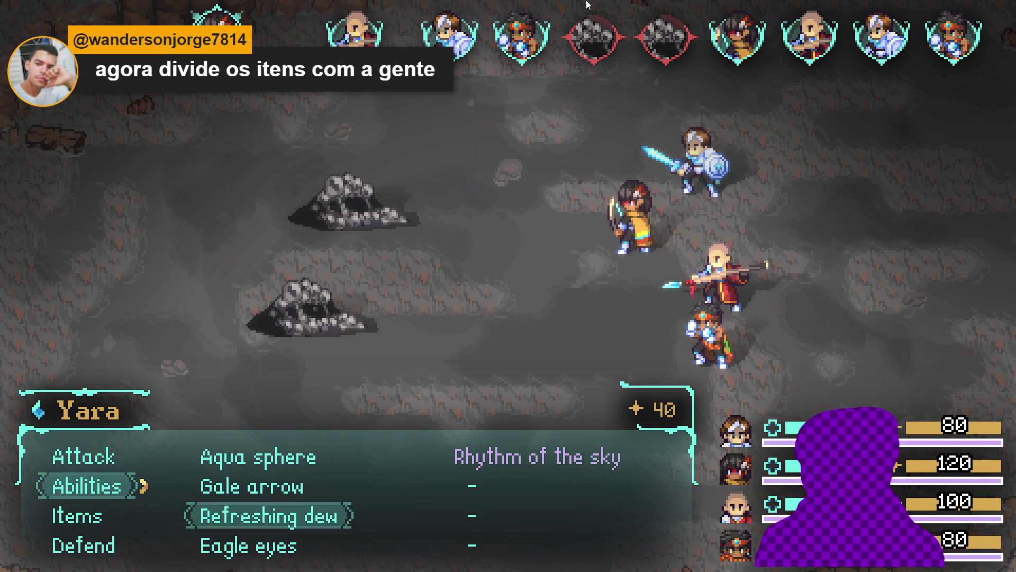
pyautogui.press('Up')
pyautogui.press('Up')
pyautogui.press('Return')
pyautogui.press('Return')
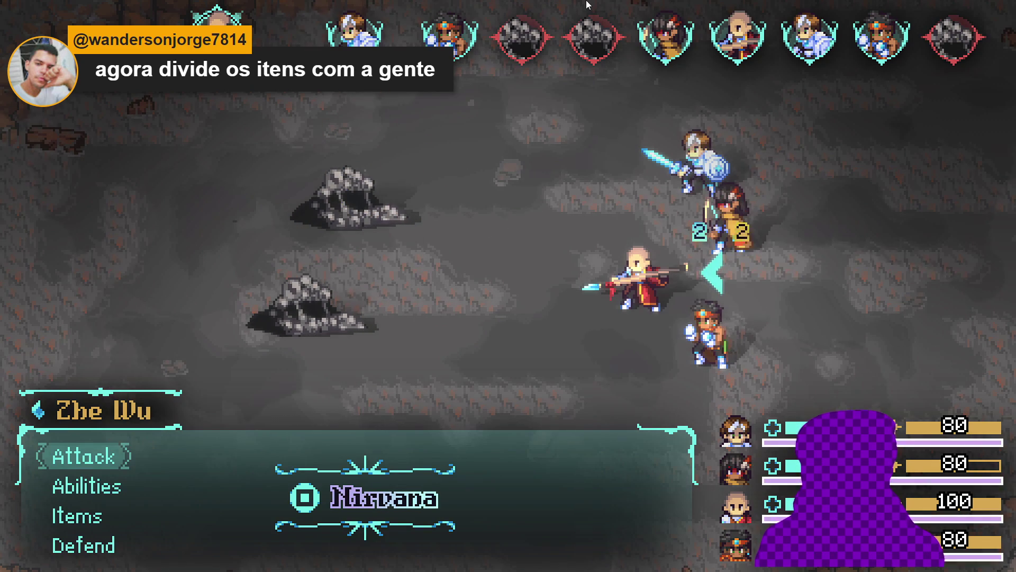
# - Have Zhe Wu unleash Thunder strike on the lower Sloth Blob
pyautogui.press('Down')
pyautogui.press('Down')
pyautogui.press('Up')
pyautogui.press('Return')
pyautogui.press('Return')
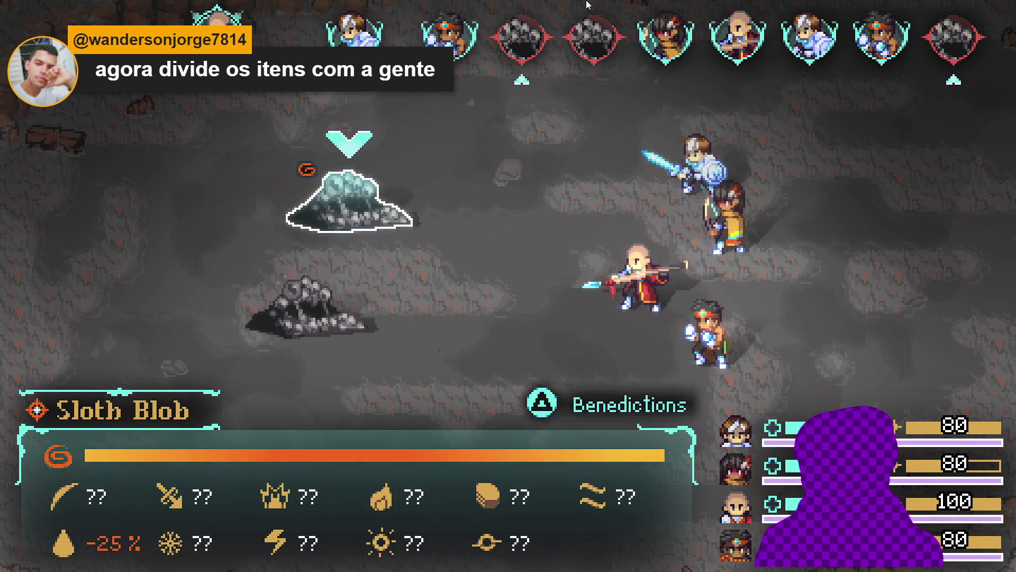
pyautogui.press('Down')
pyautogui.press('Return')
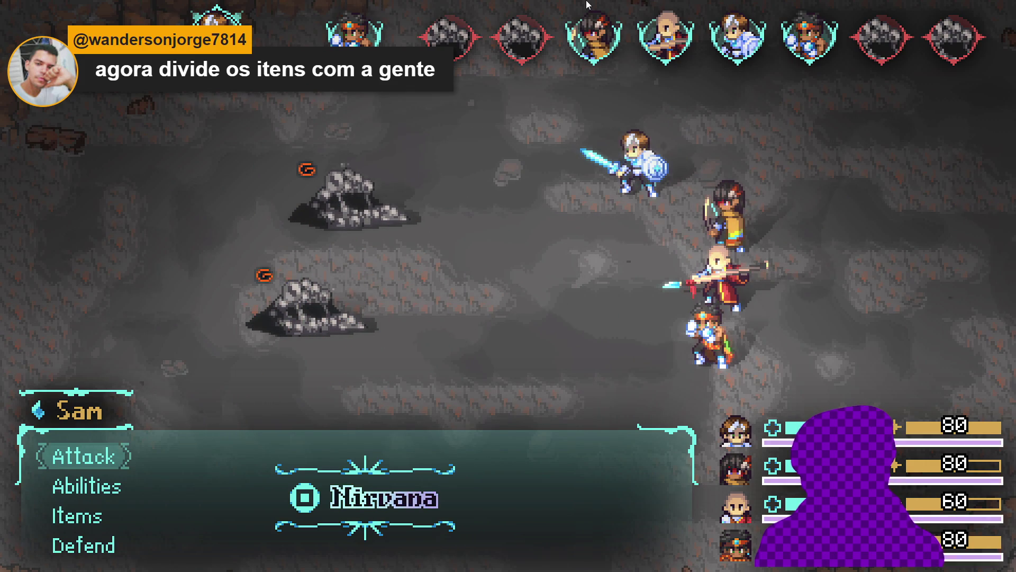
# - Have Sam fire Blade beam at the Sloth Blob after backing out of Converging light
pyautogui.press('Down')
pyautogui.press('Return')
pyautogui.press('Down')
pyautogui.press('Down')
pyautogui.press('Return')
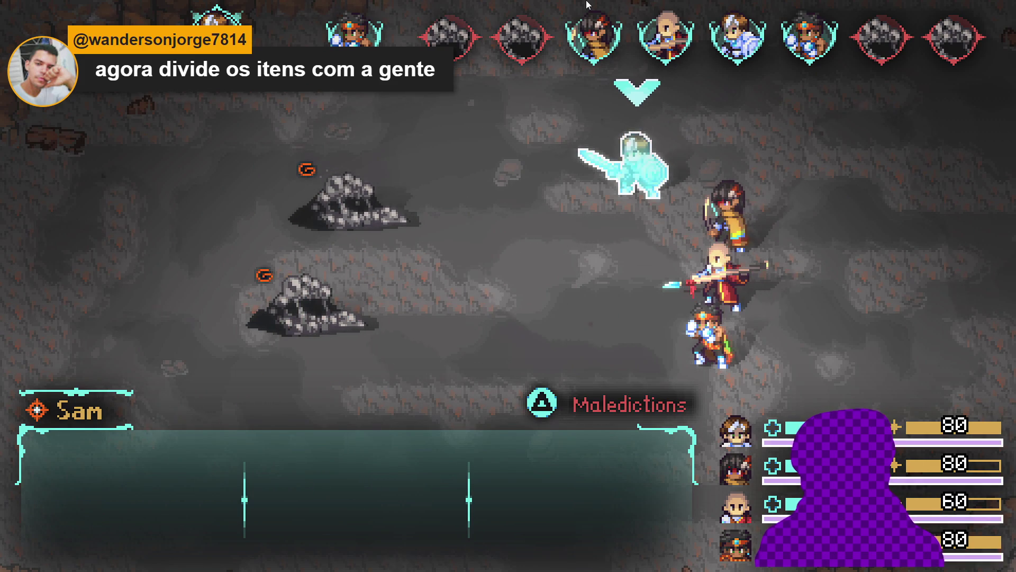
pyautogui.press('Up')
pyautogui.press('Escape')
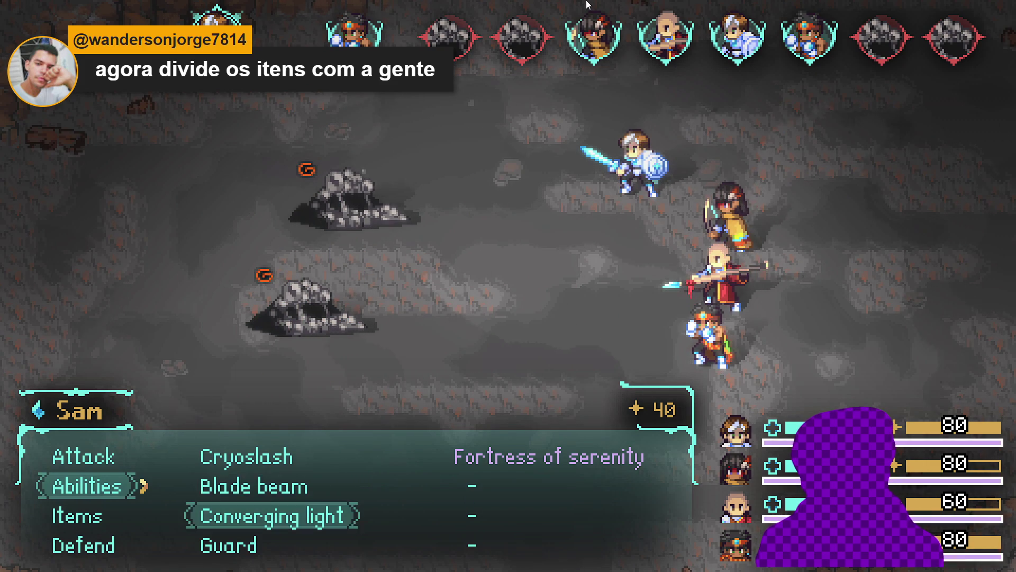
pyautogui.press('Up')
pyautogui.press('Return')
pyautogui.press('Return')
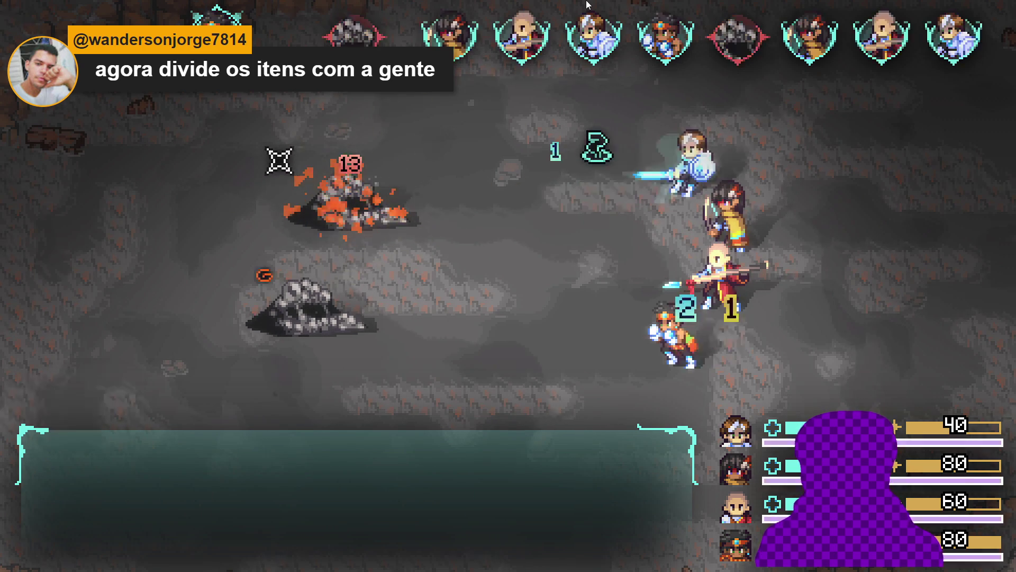
# - Have Themba make a basic attack on the remaining Sloth Blob
pyautogui.press('Down')
pyautogui.press('Down')
pyautogui.press('Up')
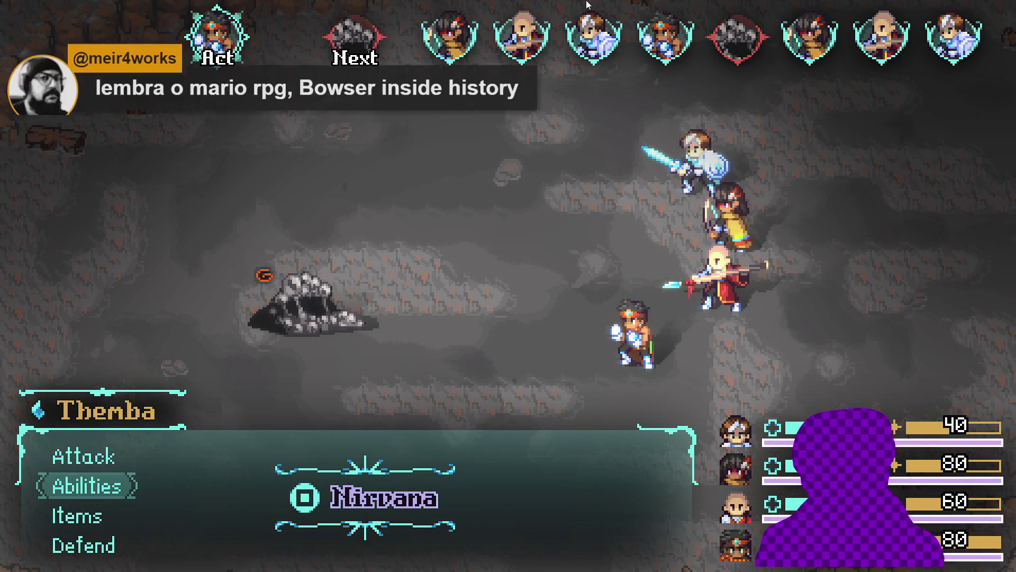
pyautogui.press('Return')
pyautogui.press('Escape')
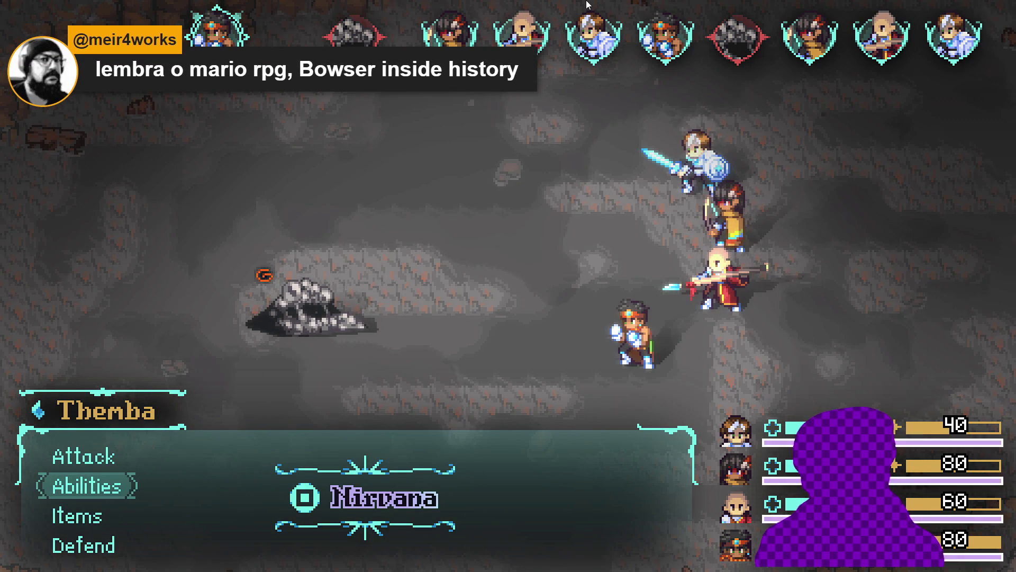
pyautogui.press('Down')
pyautogui.press('Down')
pyautogui.press('Up')
pyautogui.press('Up')
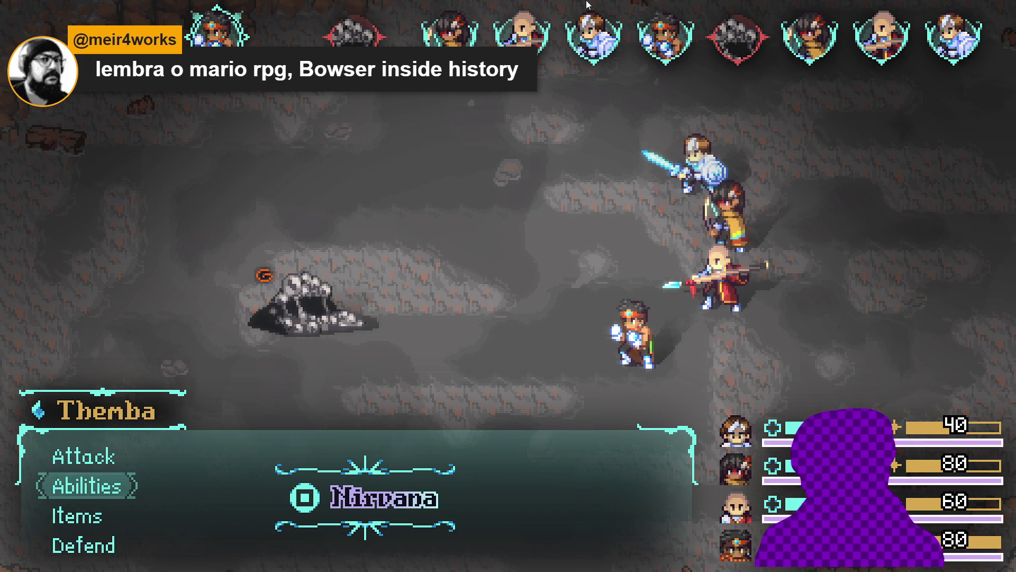
pyautogui.press('Up')
pyautogui.press('Return')
pyautogui.press('Return')
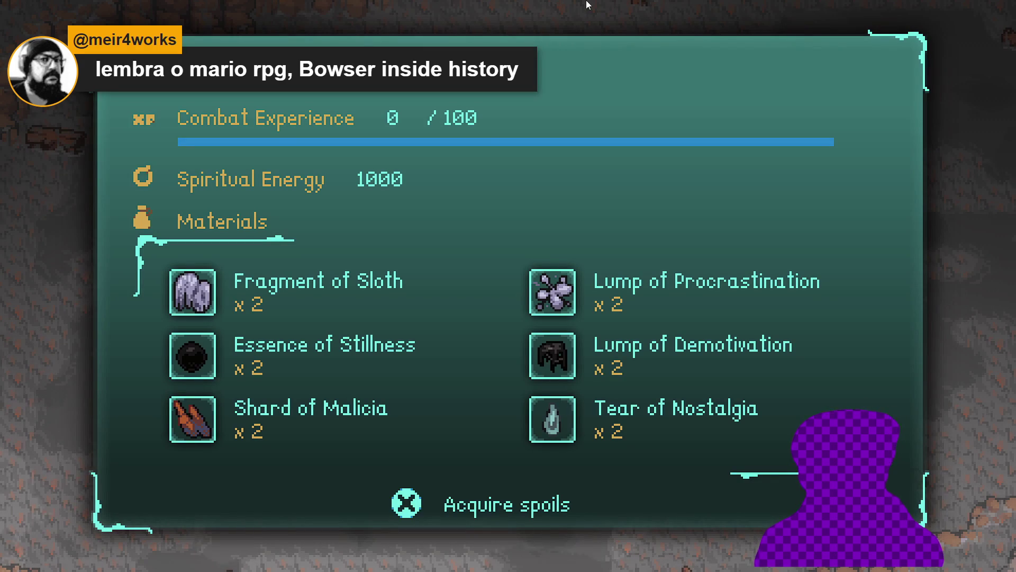
# - Collect the second battle's spoils, close the results and walk the party through the cave
pyautogui.press('Return')
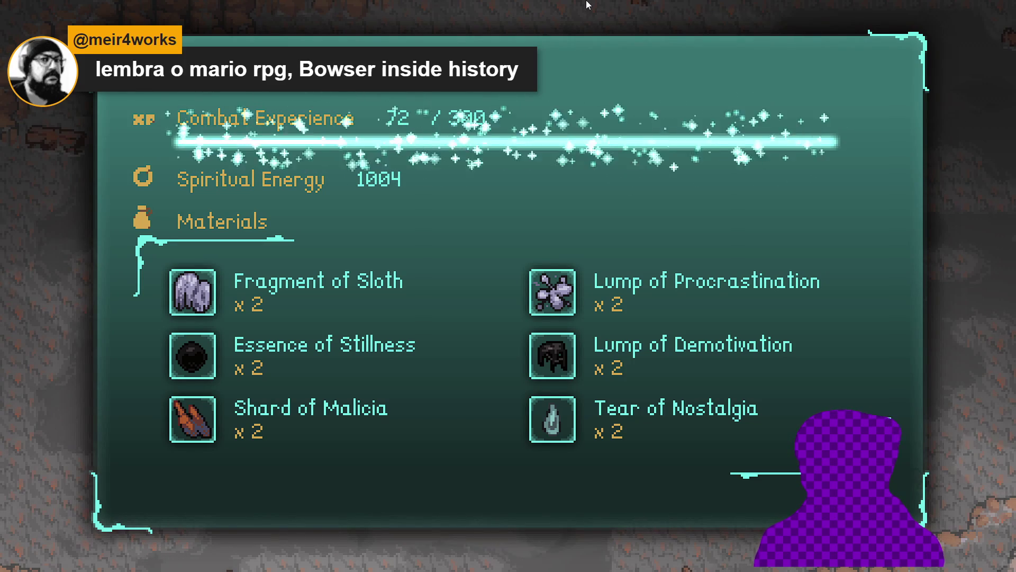
pyautogui.press('Return')
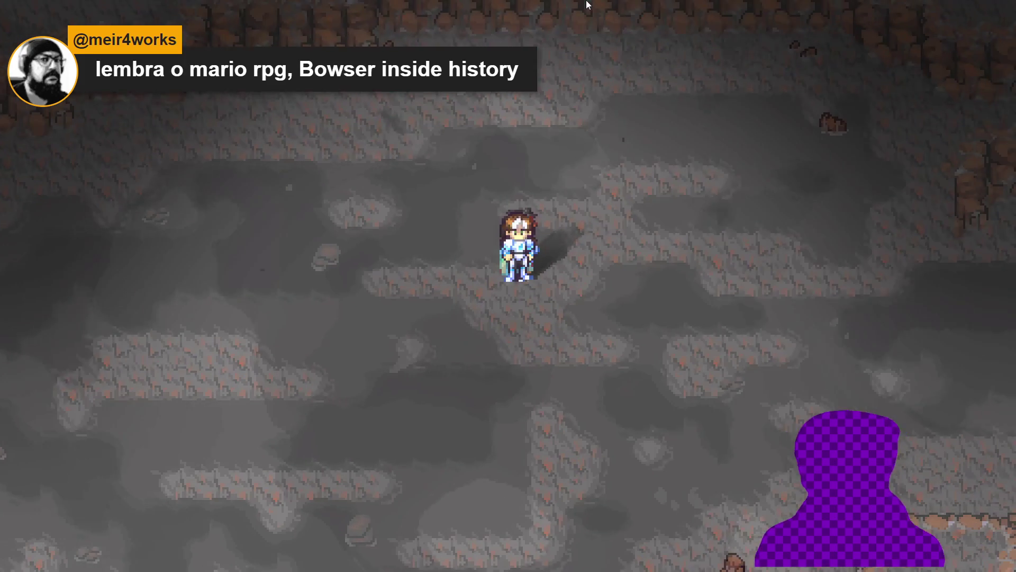
pyautogui.press('Right')
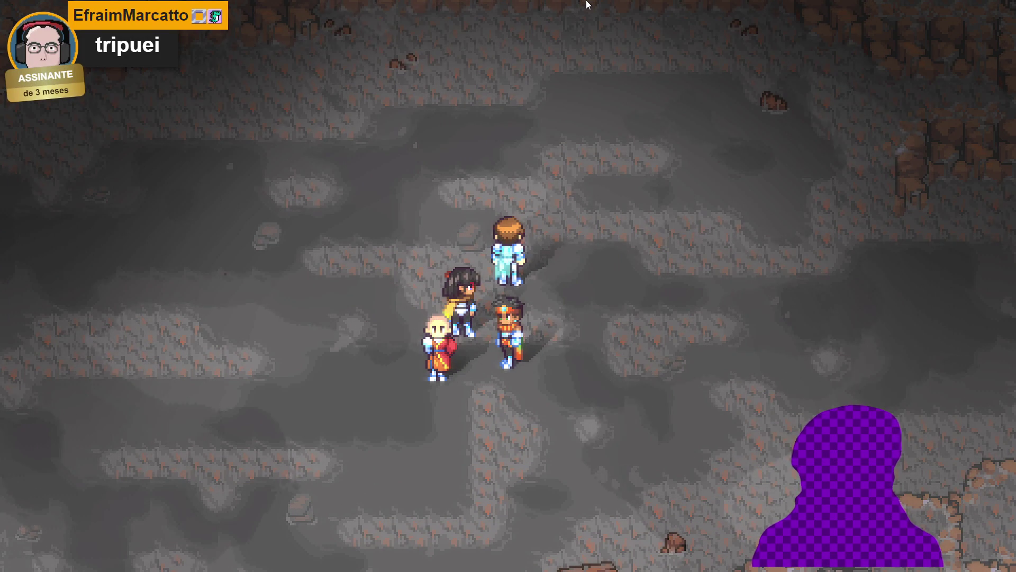
pyautogui.press('Left')
pyautogui.press('Down')
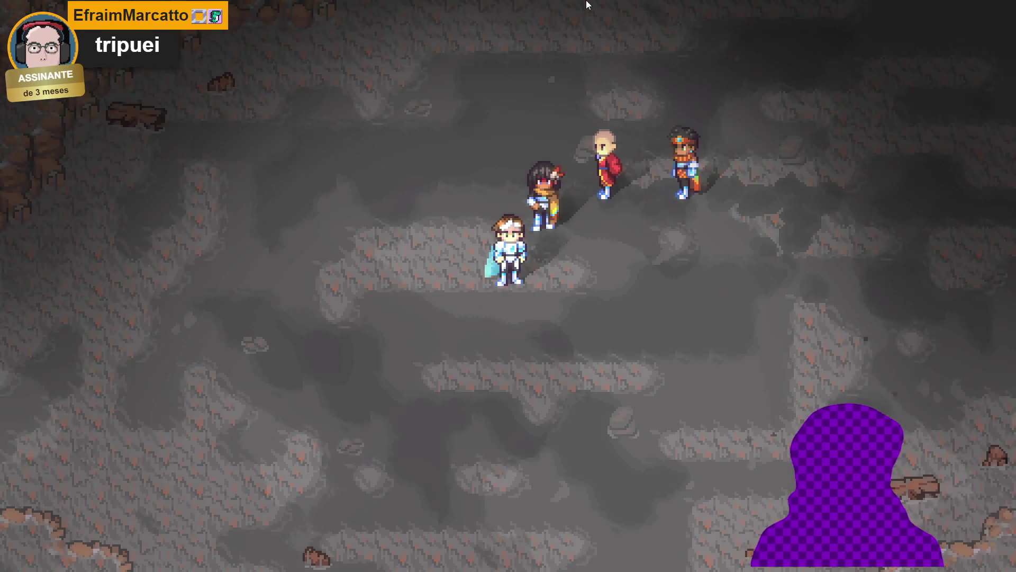
pyautogui.press('Down')
pyautogui.press('Left')
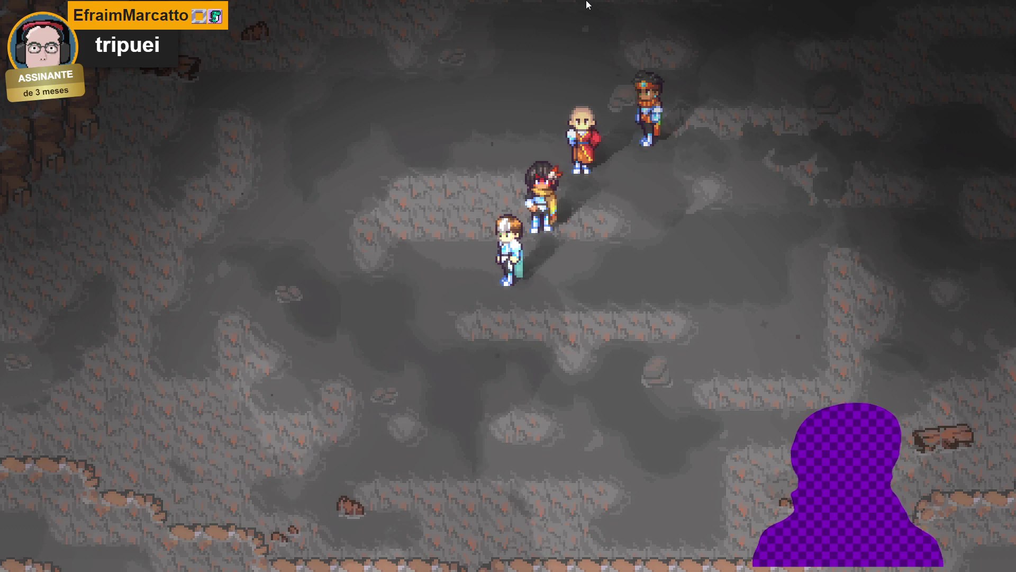
# - Open the party overview, step through its options, then close it back to the cave
pyautogui.press('Escape')
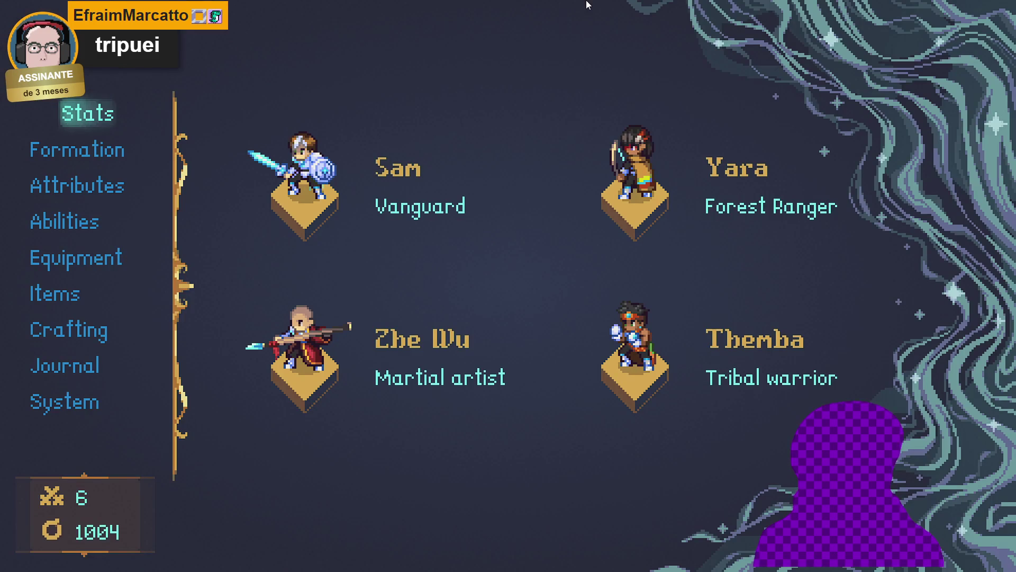
pyautogui.press('Down')
pyautogui.press('Down')
pyautogui.press('Down')
pyautogui.press('Down')
pyautogui.press('Down')
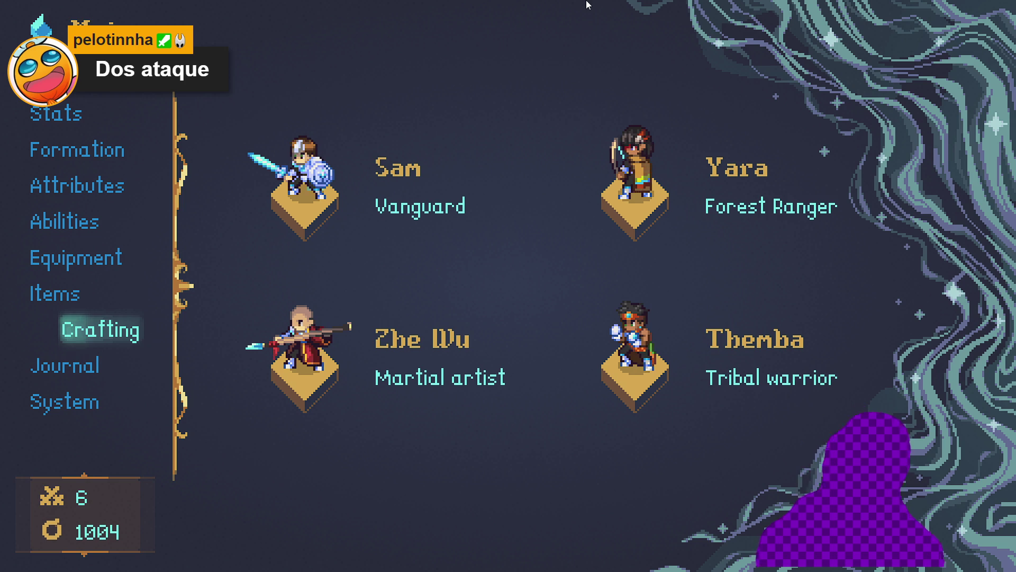
pyautogui.press('Escape')
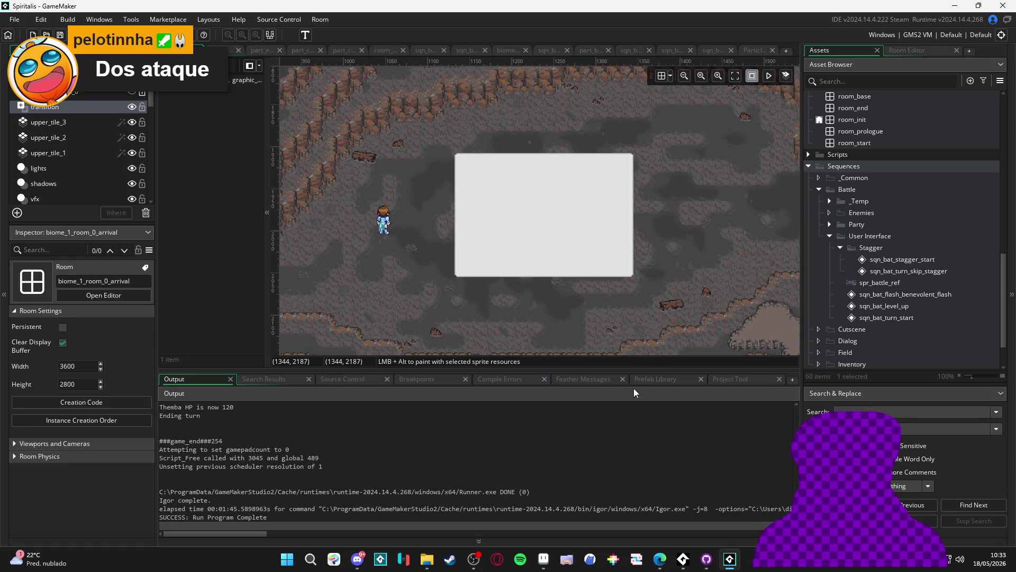
# - Play sqn_bat_flash_benevolent_flash, then return to biome_1_room_0_arrival with the asset list shown
pyautogui.moveTo(655, 367); pyautogui.dragTo(656, 385)
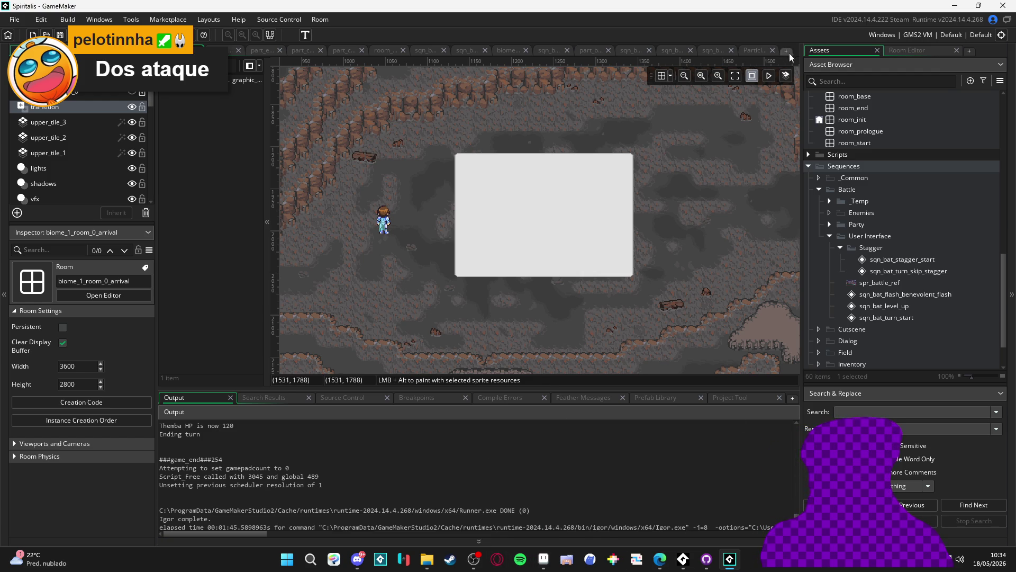
pyautogui.click(713, 49)
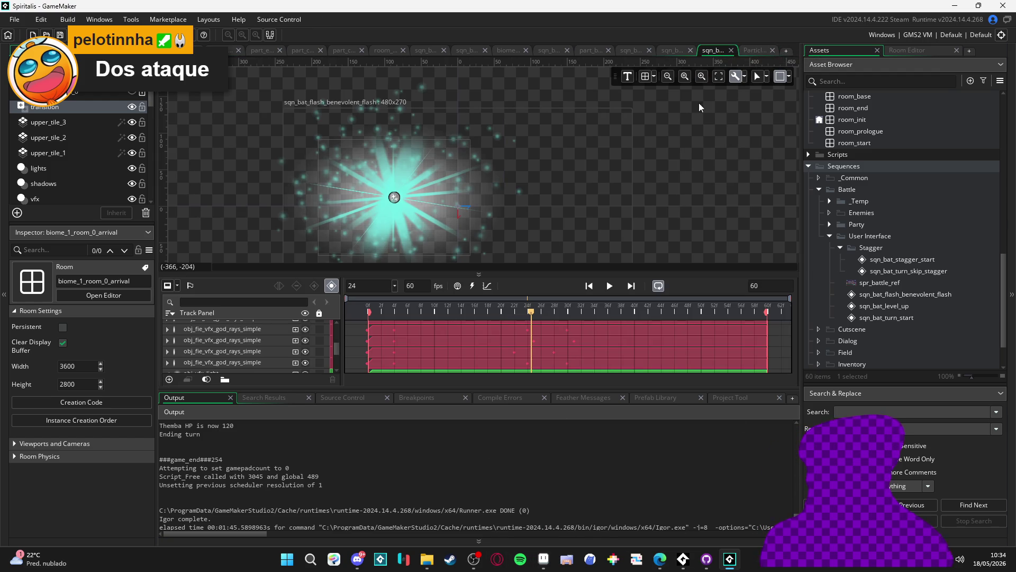
pyautogui.click(609, 286)
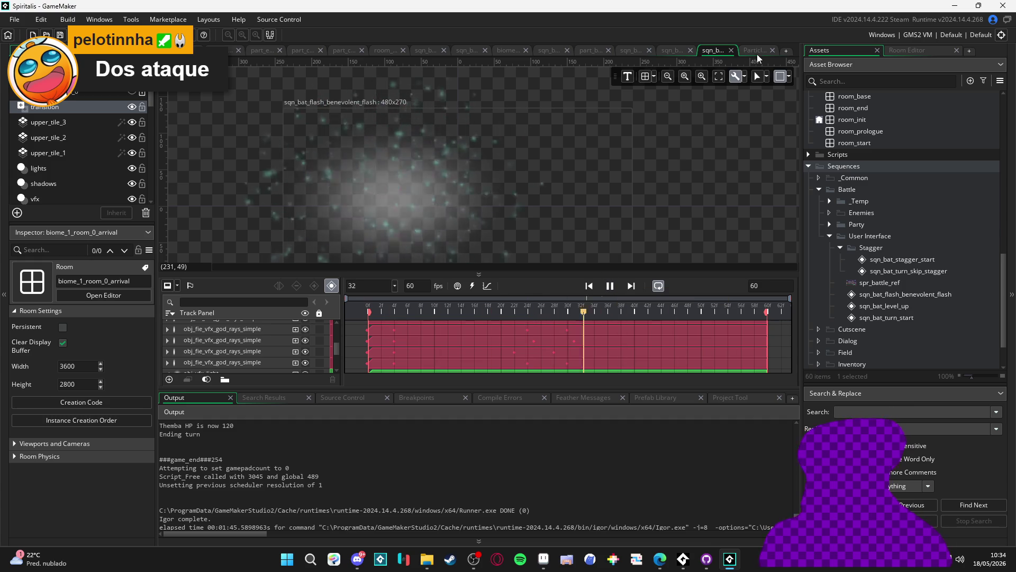
pyautogui.hotkey('ctrl', 'Tab')
pyautogui.click(828, 46)
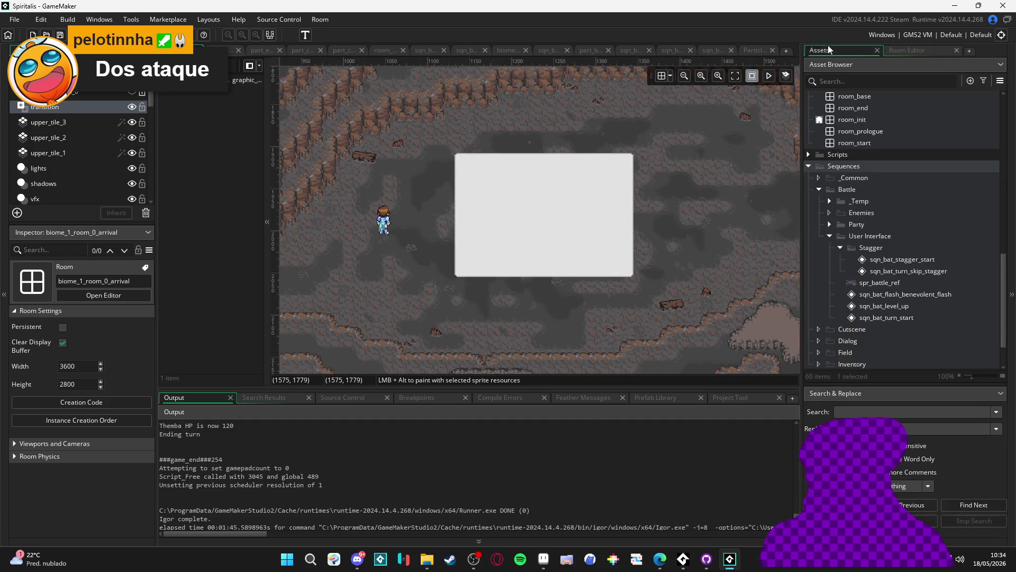
# - Drop sqn_bat_flash_benevolent_flash into the room and position it at about X 1278, Y 1993
pyautogui.click(945, 296)
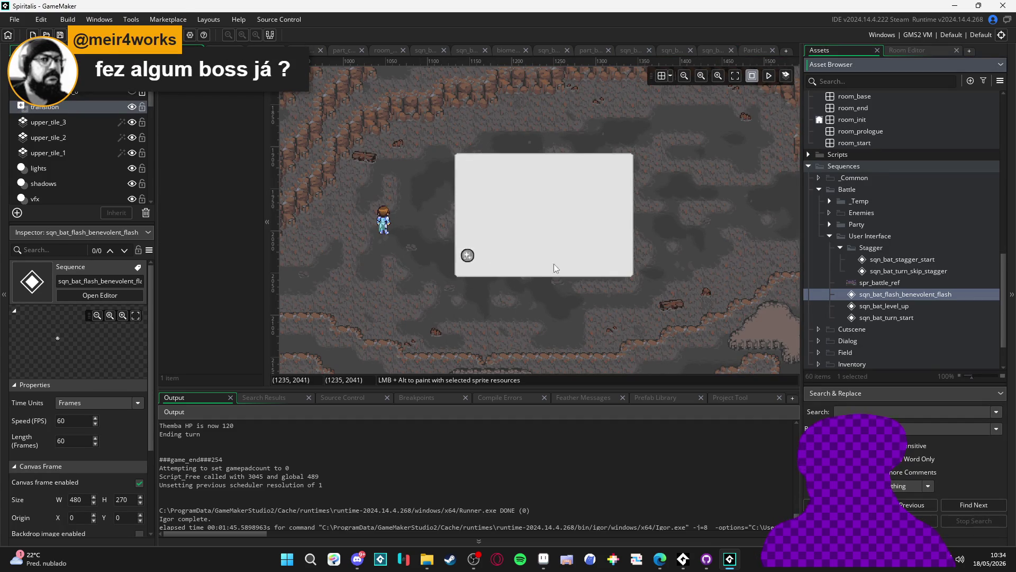
pyautogui.moveTo(611, 238); pyautogui.dragTo(614, 231)
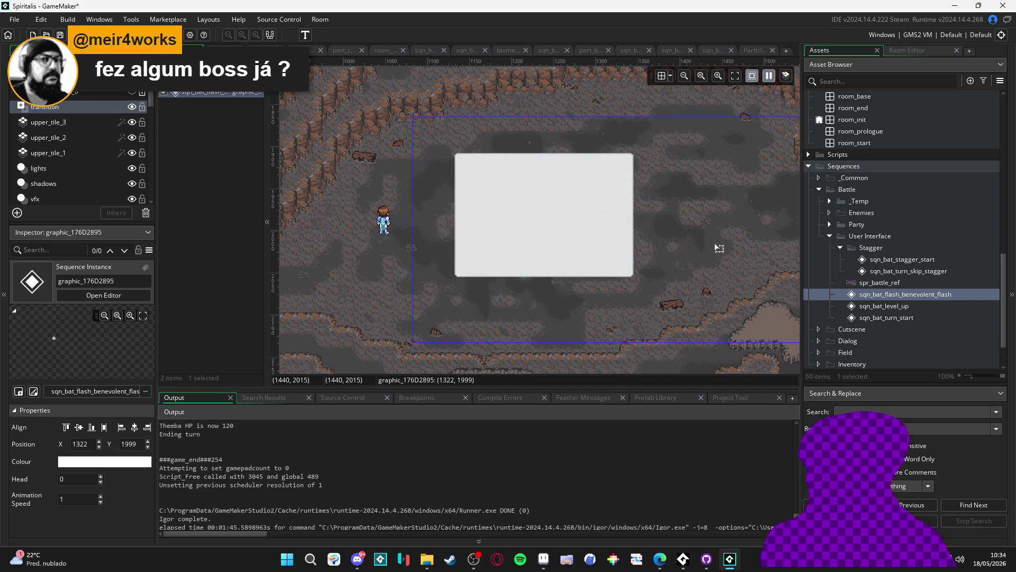
pyautogui.moveTo(714, 247); pyautogui.dragTo(660, 246)
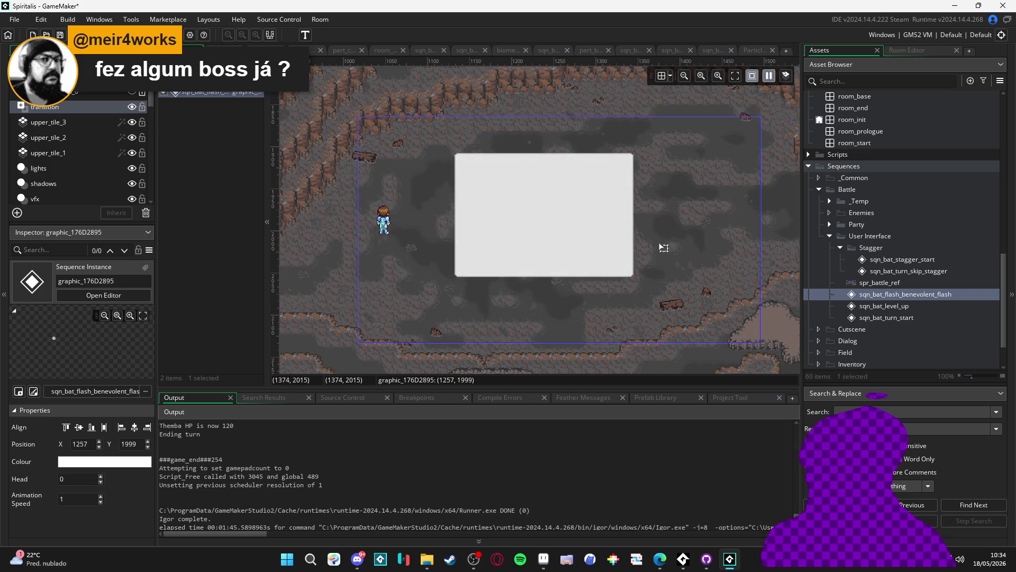
pyautogui.moveTo(687, 313); pyautogui.dragTo(705, 308)
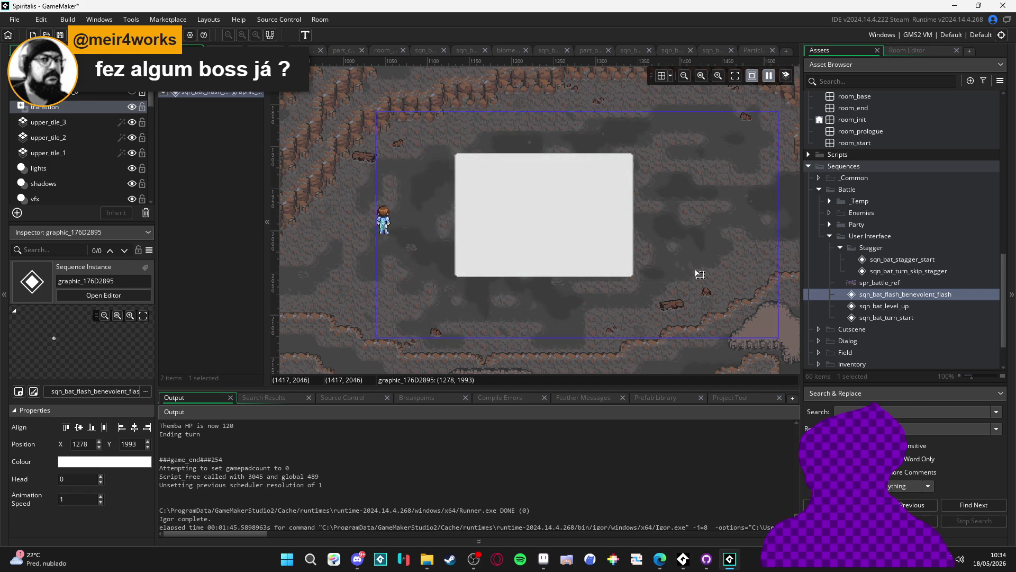
pyautogui.click(380, 287)
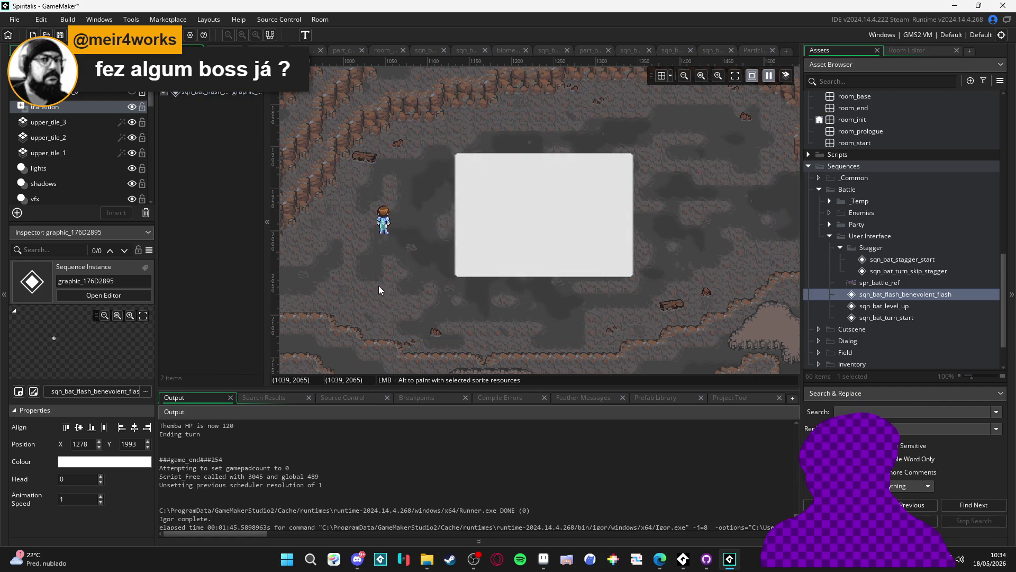
pyautogui.click(429, 565)
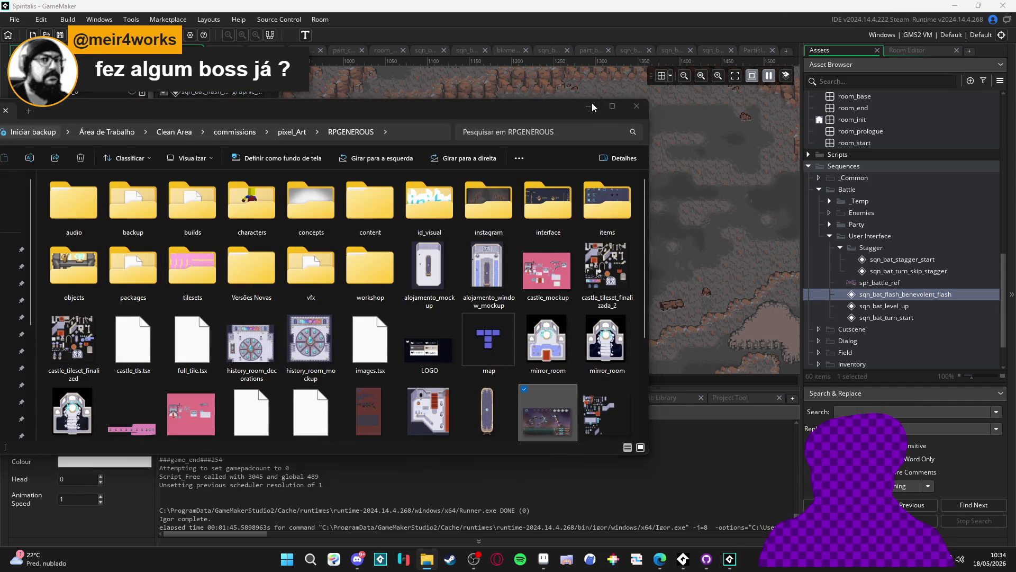
pyautogui.click(385, 548)
pyautogui.click(358, 559)
pyautogui.click(358, 559)
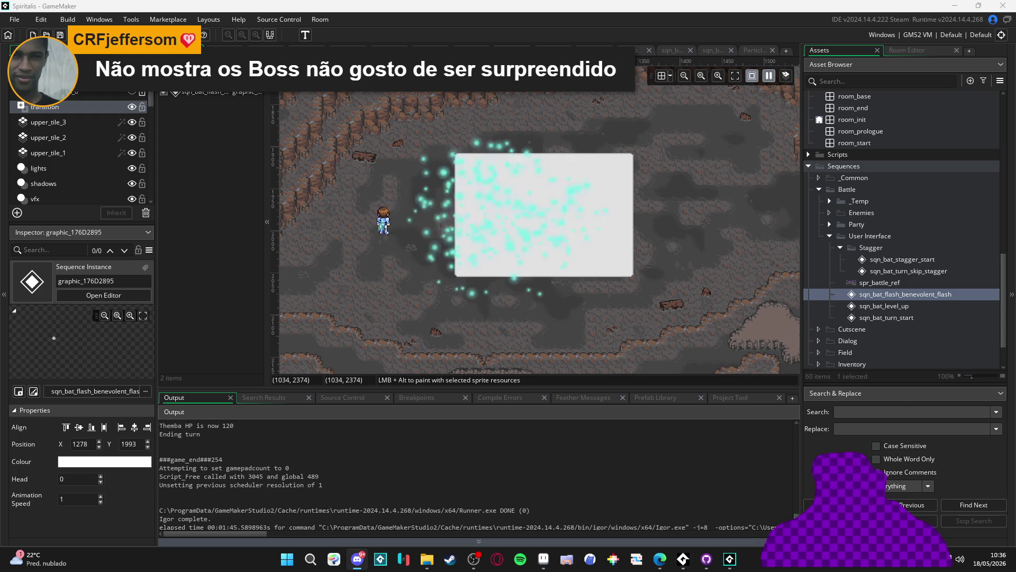
# - In Aseprite, create a new sprite and paste the copied creature artwork into it
pyautogui.hotkey('alt', 'Tab')
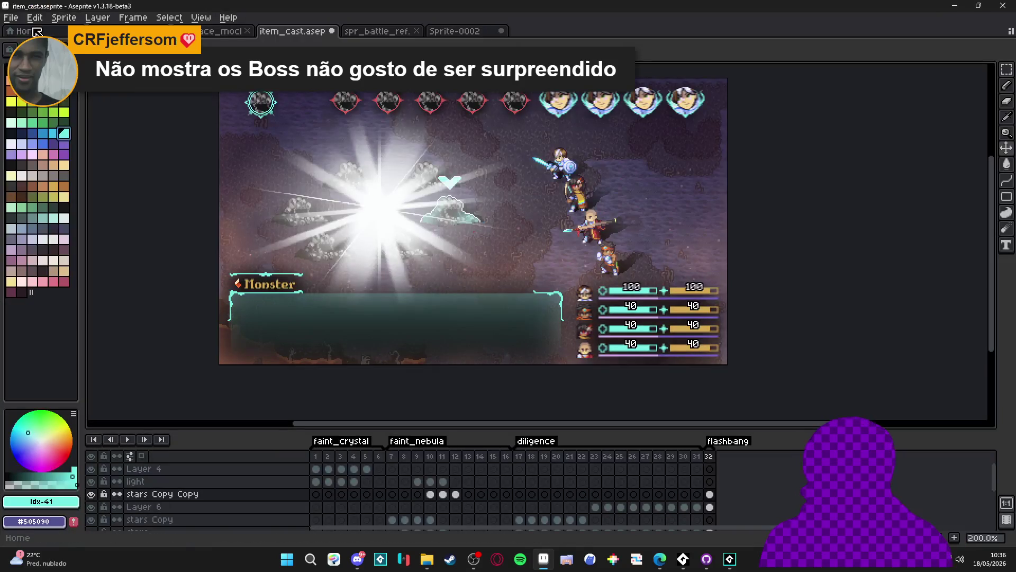
pyautogui.click(11, 17)
pyautogui.click(32, 30)
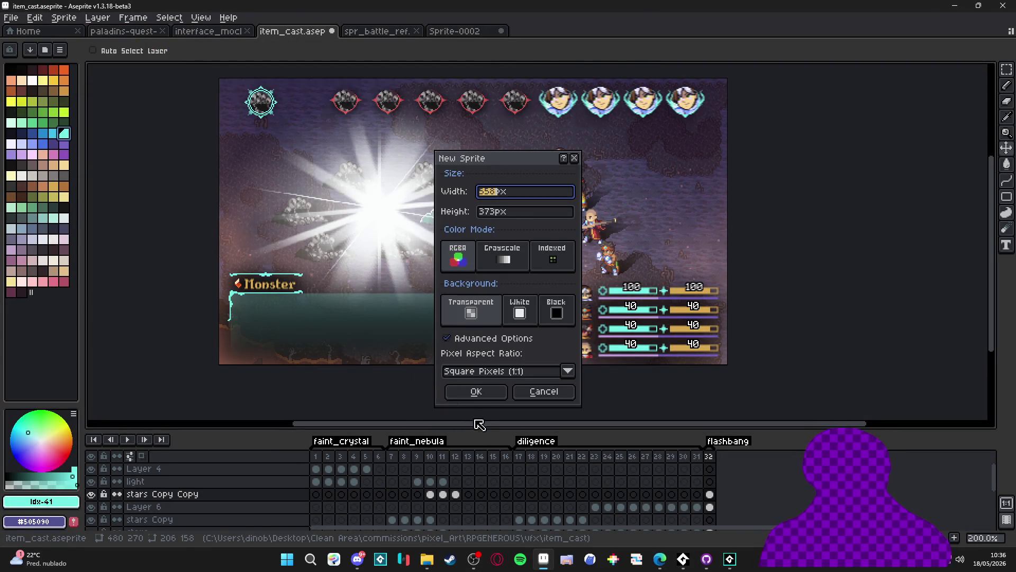
pyautogui.click(476, 391)
pyautogui.hotkey('ctrl', 'v')
pyautogui.scroll(1, 532, 265)
pyautogui.moveTo(532, 265); pyautogui.dragTo(483, 238)
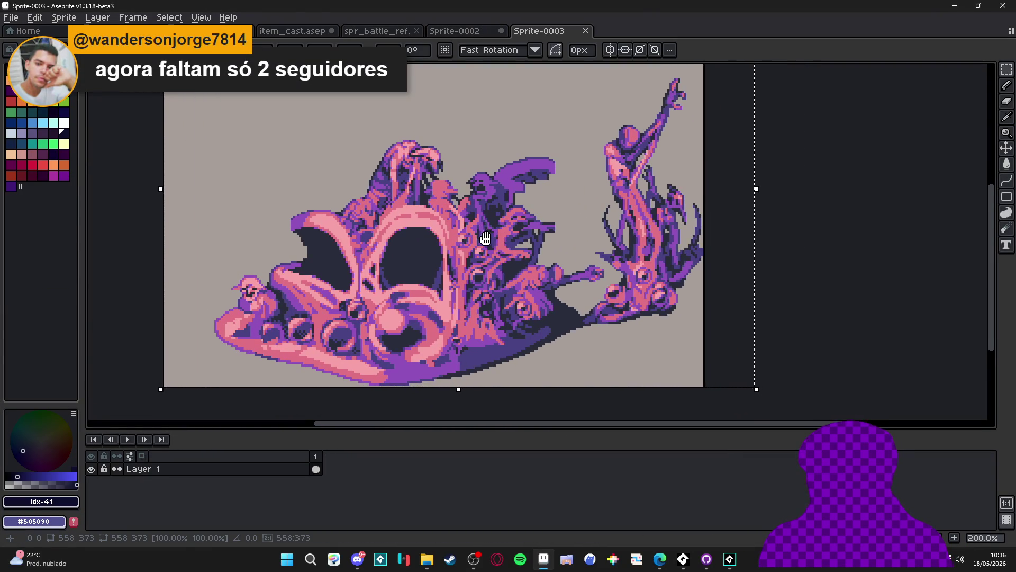
pyautogui.press('Return')
pyautogui.hotkey('ctrl', 'd')
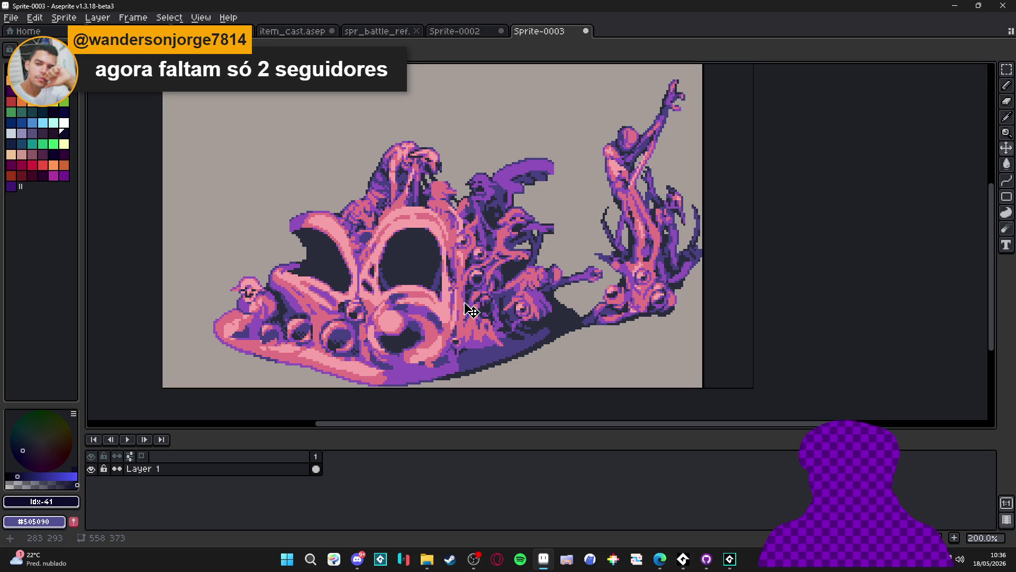
# - Try and undo a pencil line, then close Sprite-0003 unsaved and return to GameMaker
pyautogui.press('b')
pyautogui.moveTo(607, 344); pyautogui.dragTo(727, 181)
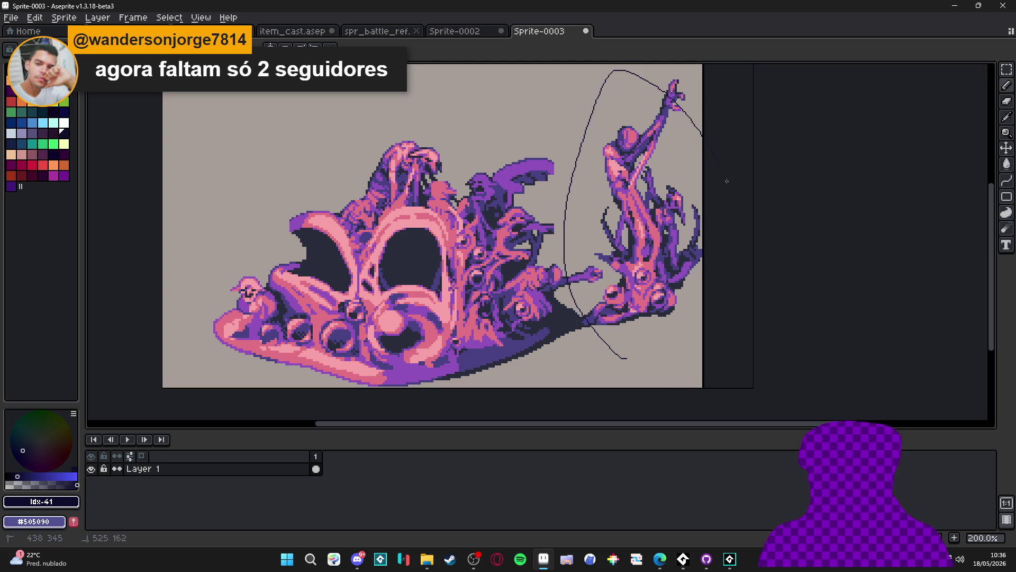
pyautogui.hotkey('ctrl', 'z')
pyautogui.moveTo(529, 301); pyautogui.dragTo(510, 285)
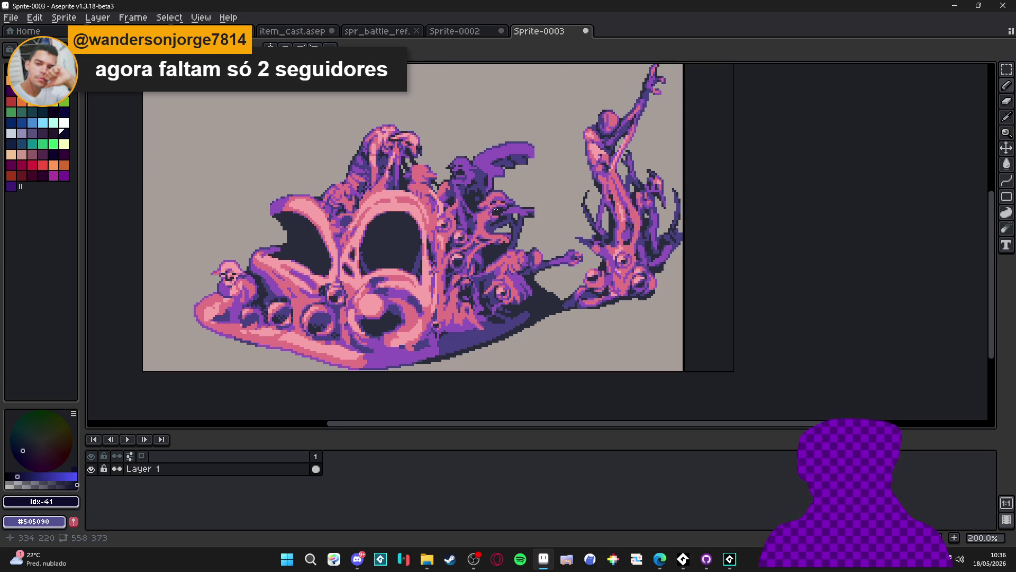
pyautogui.moveTo(346, 198); pyautogui.dragTo(358, 203)
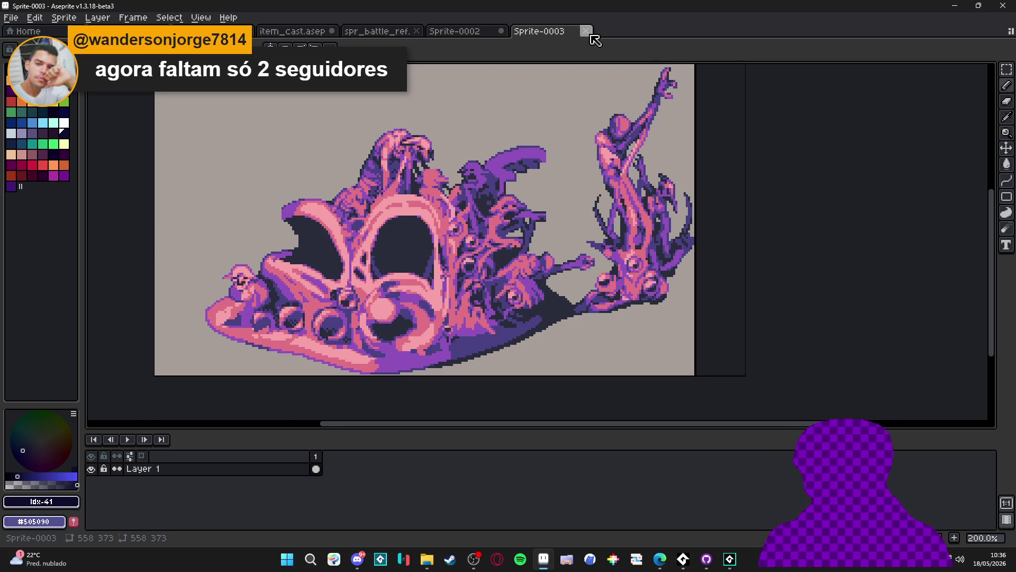
pyautogui.click(586, 31)
pyautogui.click(514, 308)
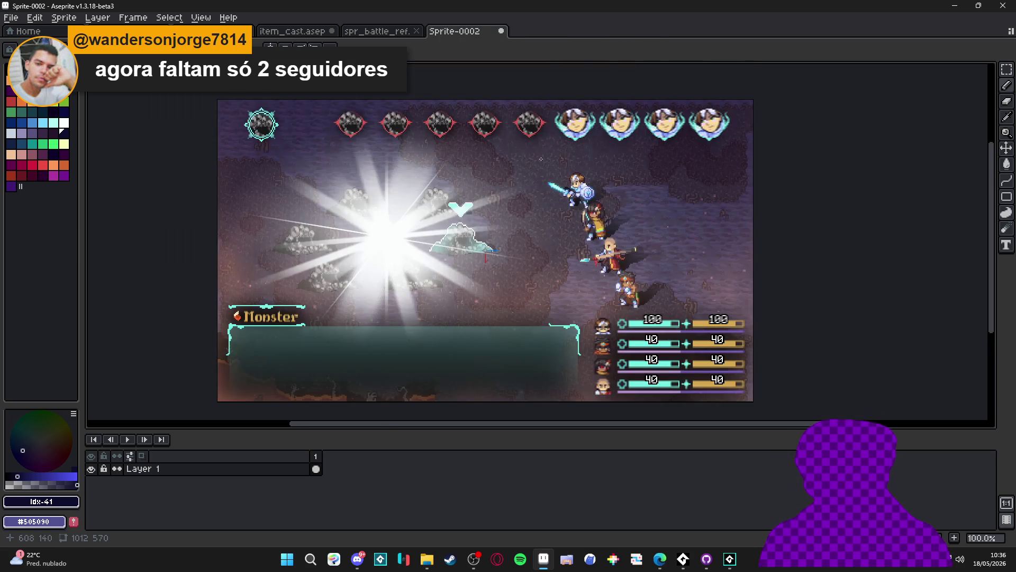
pyautogui.click(955, 6)
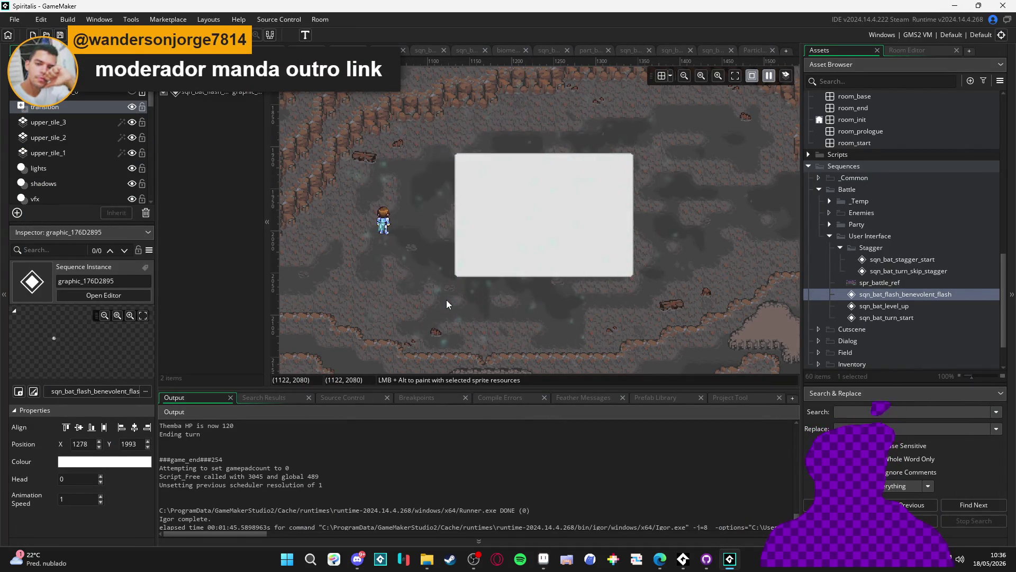
# - Build and run the game with F5 to playtest the placed flash
pyautogui.press('F5')
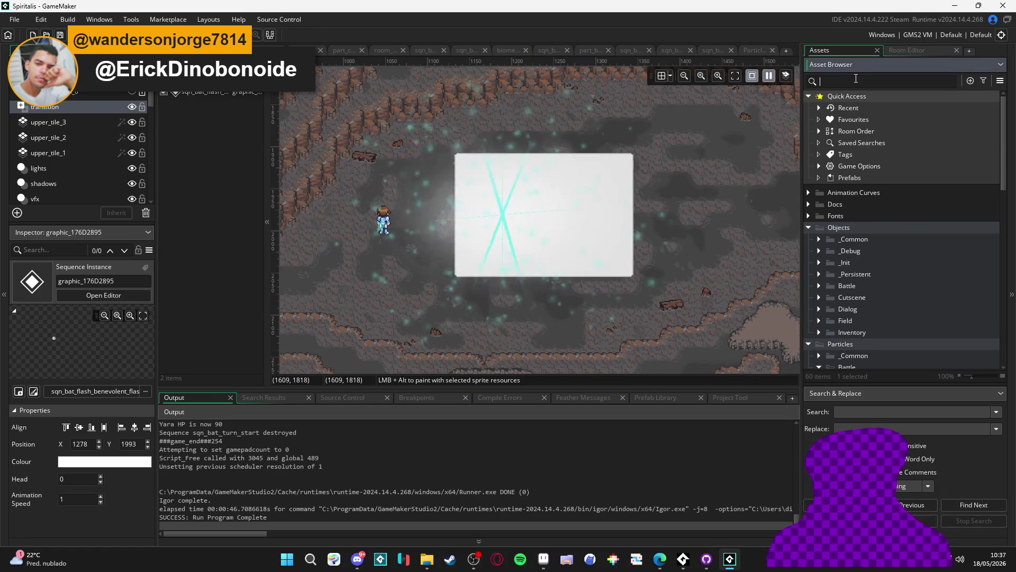
# - Search the assets for 'godray' and open obj_fie_b0_a5_godray from the Biomes results
pyautogui.write('hod')
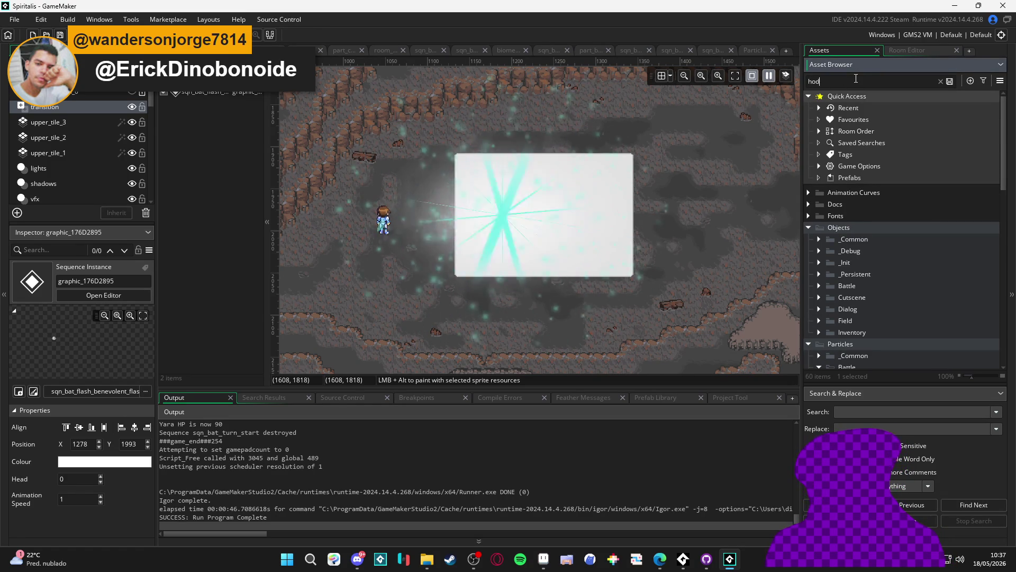
pyautogui.press('BackSpace')
pyautogui.press('BackSpace')
pyautogui.press('BackSpace')
pyautogui.write('godra')
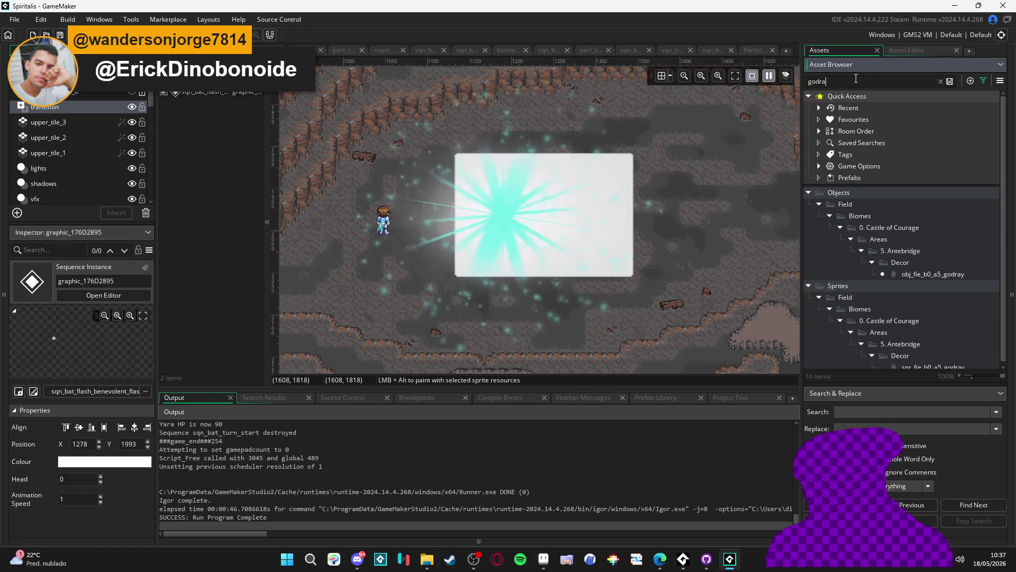
pyautogui.scroll(-1, 891, 229)
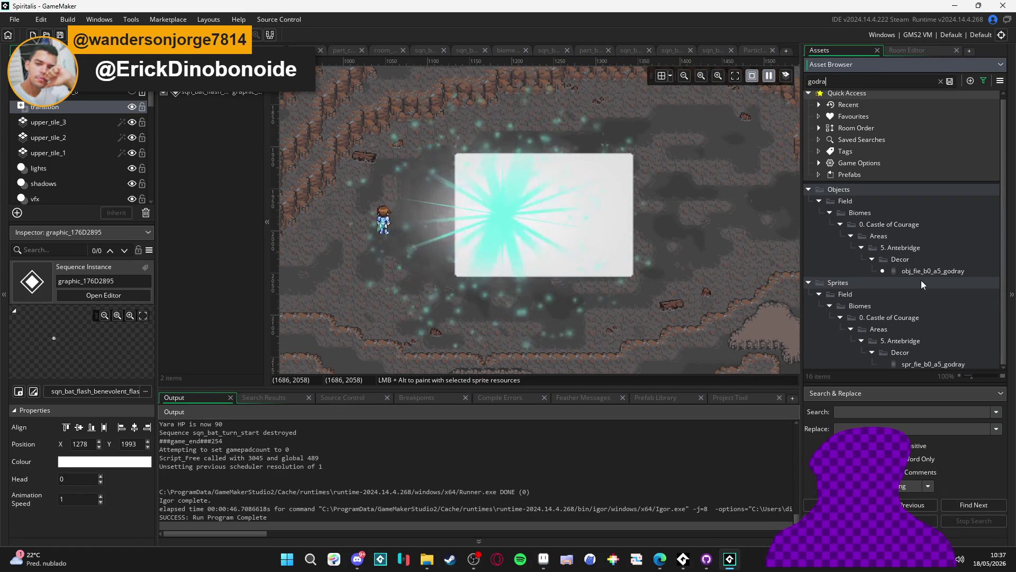
pyautogui.write('y')
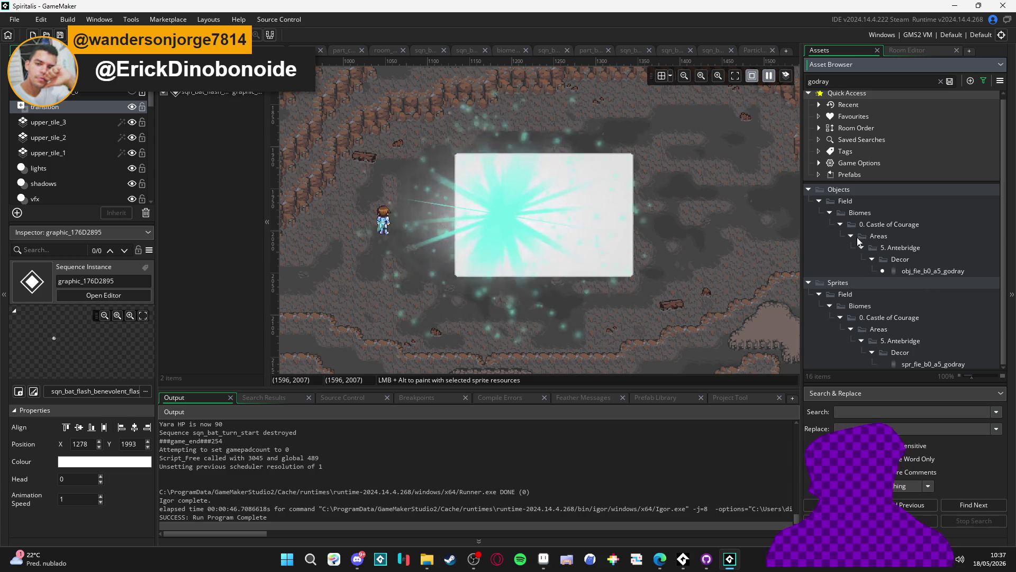
pyautogui.click(910, 218)
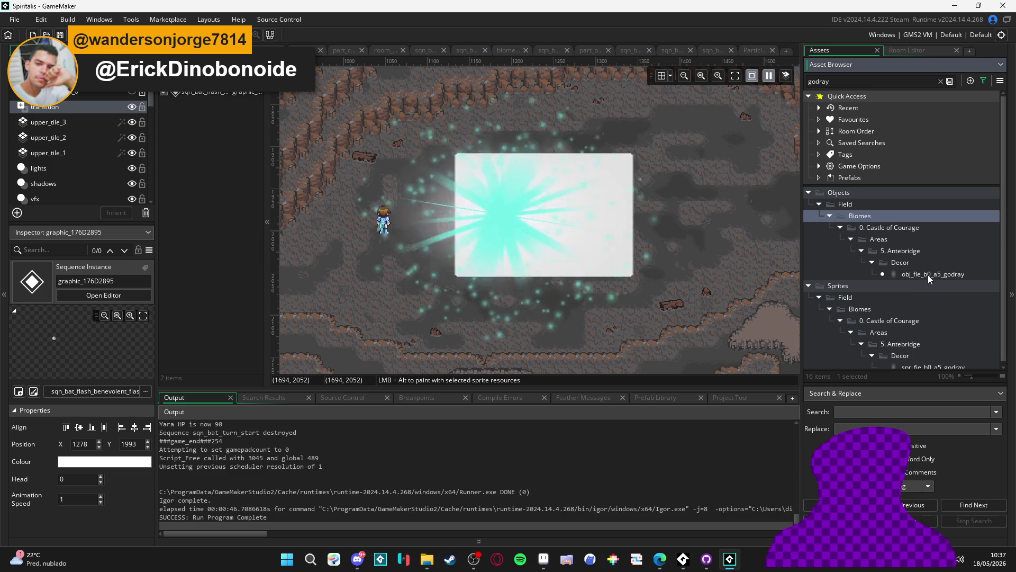
pyautogui.doubleClick(928, 275)
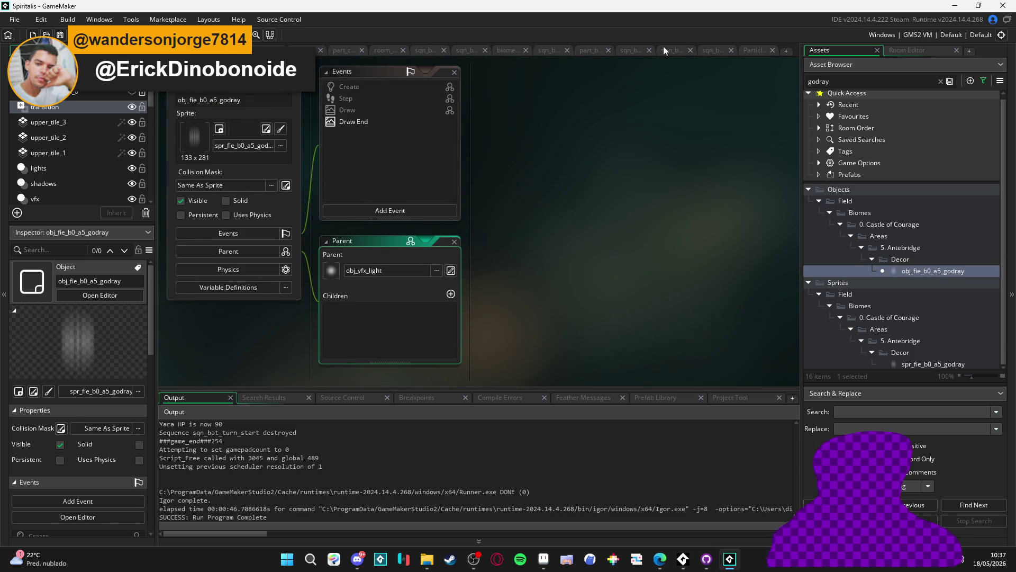
# - Search for 'god_rays' and open obj_fie_vfx_god_rays_simple to check its obj_vfx_light parent
pyautogui.click(756, 46)
pyautogui.click(710, 47)
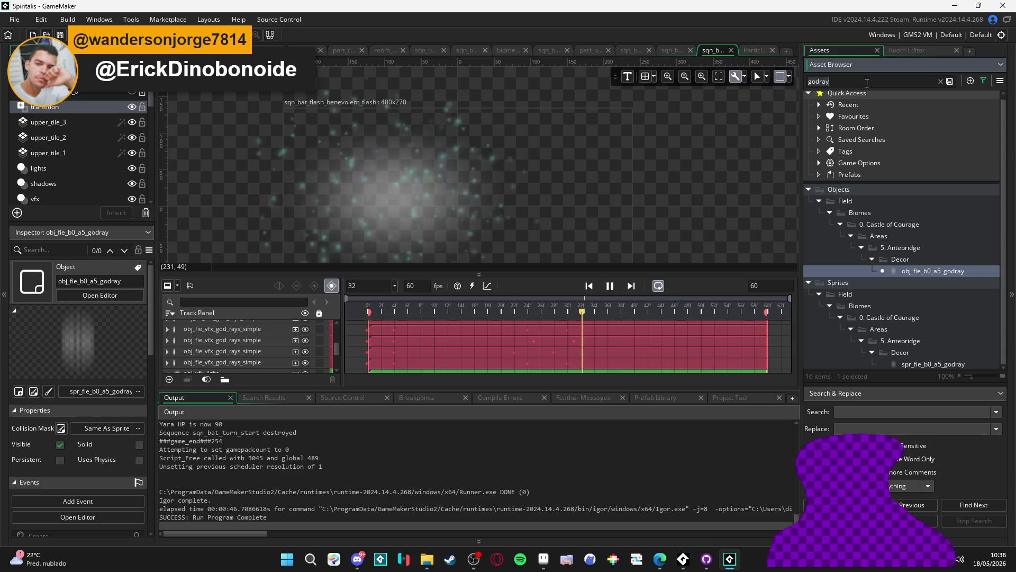
pyautogui.press('BackSpace')
pyautogui.press('BackSpace')
pyautogui.press('BackSpace')
pyautogui.write('d_ray')
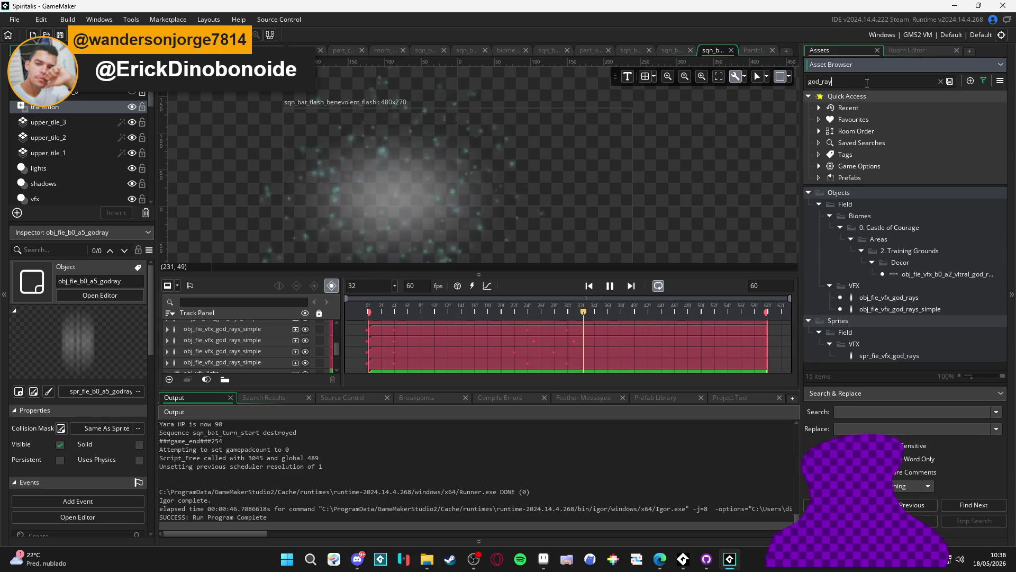
pyautogui.write('s')
pyautogui.doubleClick(900, 309)
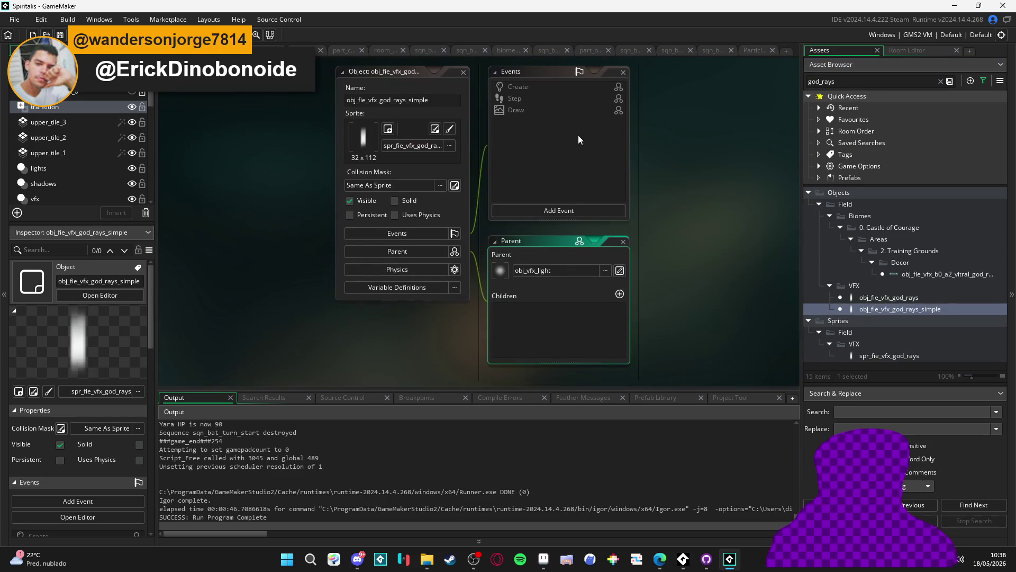
# - Compare obj_fie_vfx_god_rays with the simple version and arrange the object panels
pyautogui.doubleClick(920, 298)
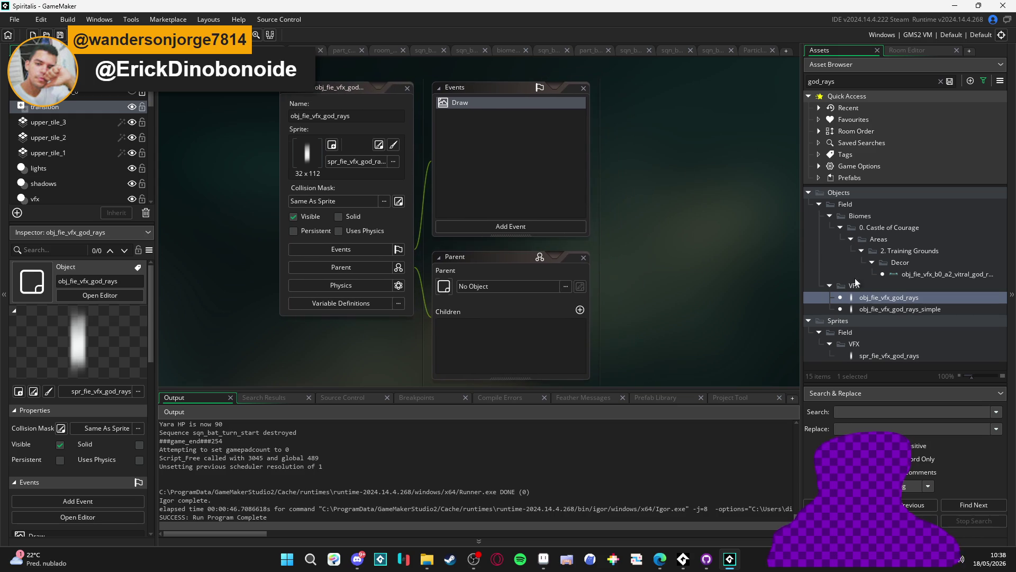
pyautogui.click(910, 309)
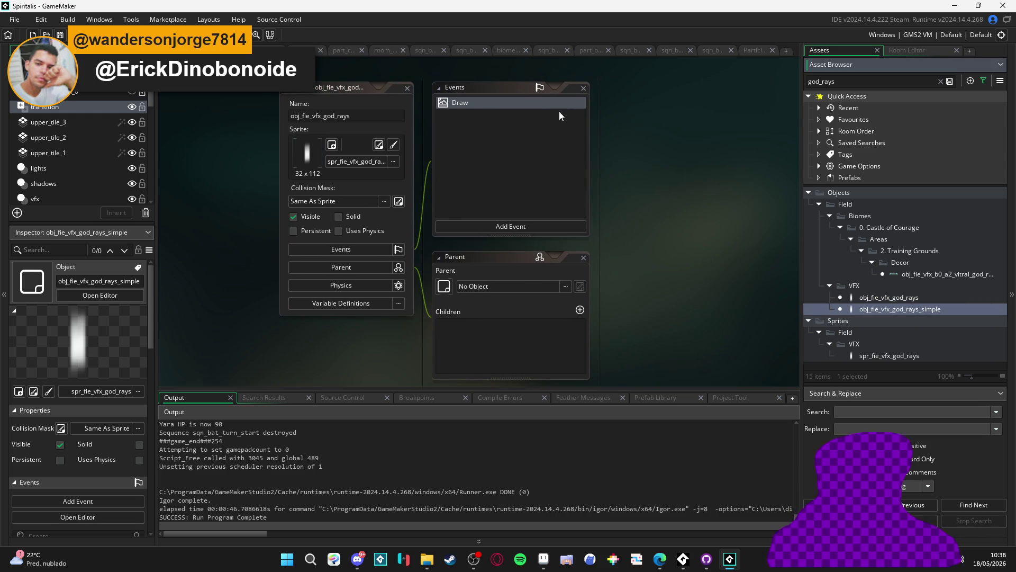
pyautogui.doubleClick(910, 308)
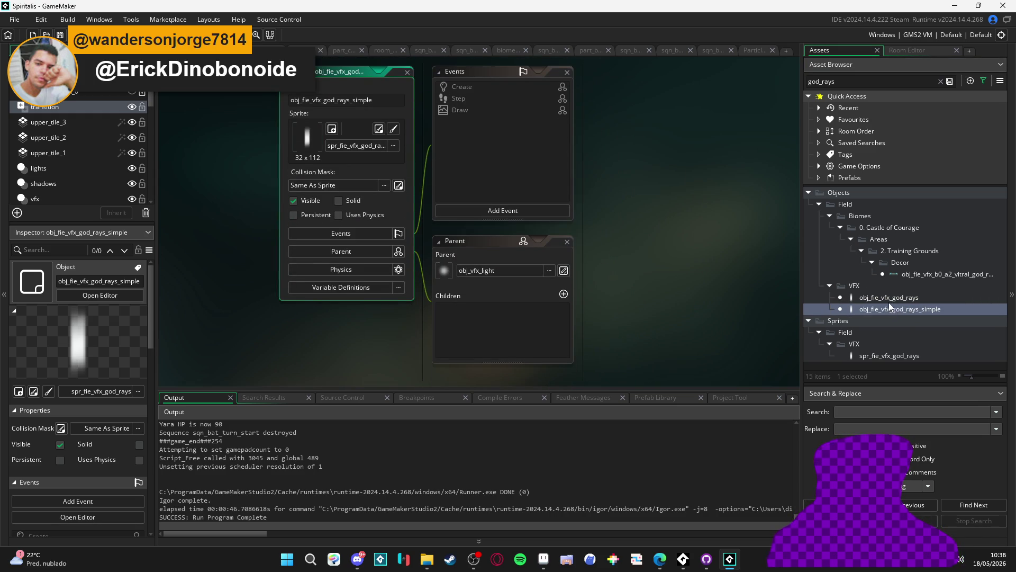
pyautogui.doubleClick(888, 299)
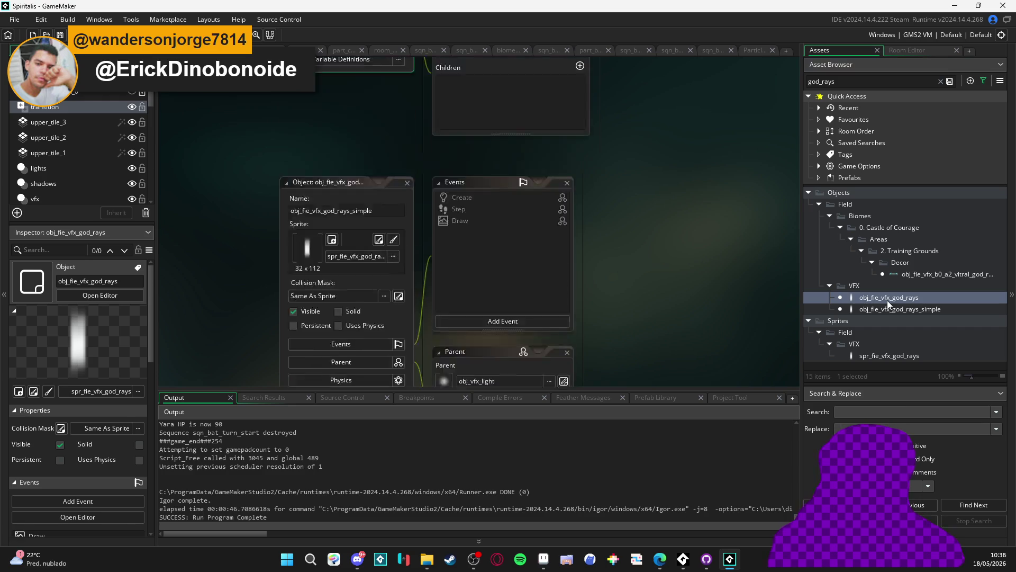
pyautogui.moveTo(622, 147); pyautogui.dragTo(577, 164)
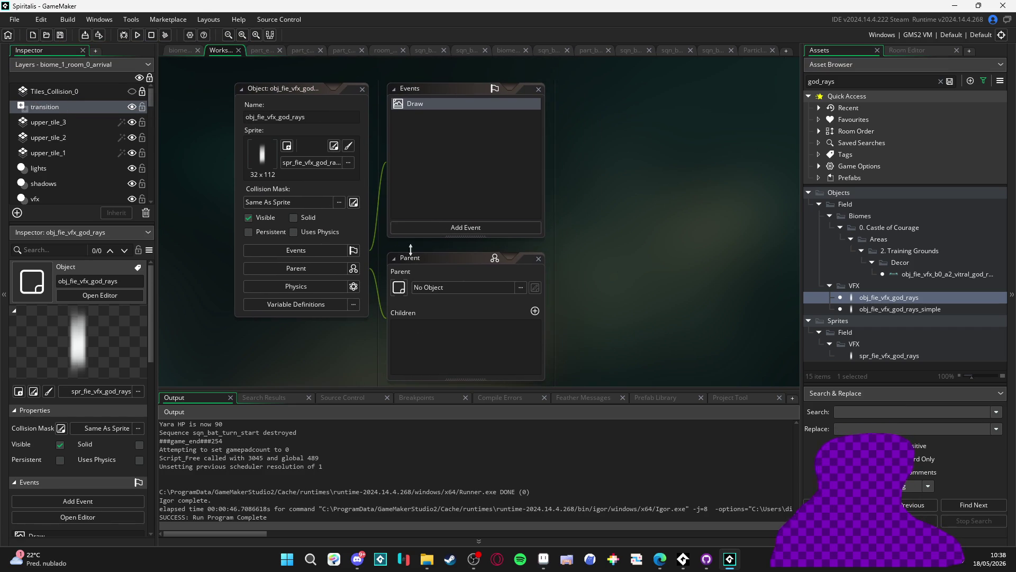
# - Set obj_fie_vfx_god_rays's parent to obj_vfx_light and delete its own Draw event
pyautogui.click(484, 263)
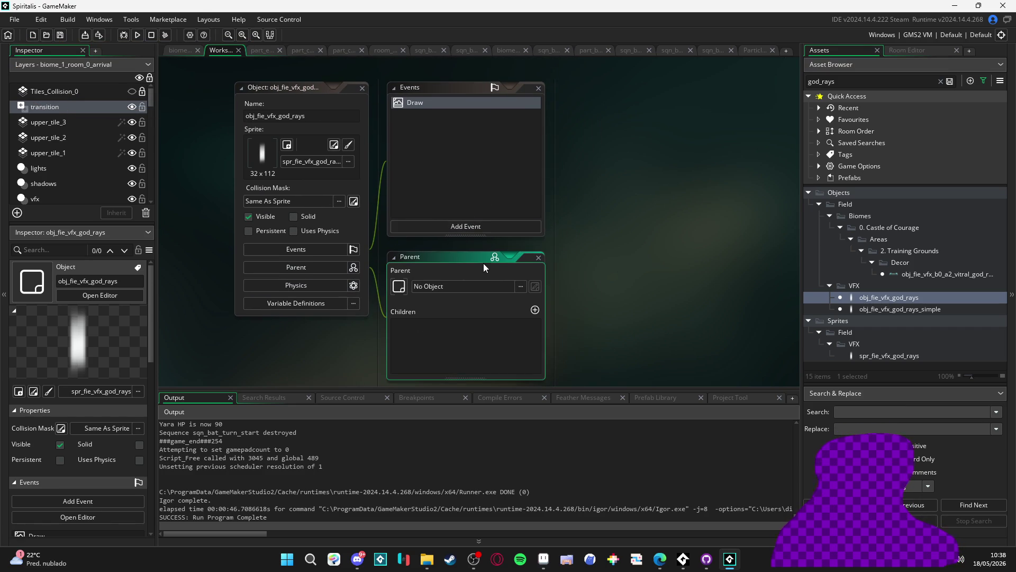
pyautogui.scroll(-1, 485, 263)
pyautogui.click(488, 270)
pyautogui.write('obj_')
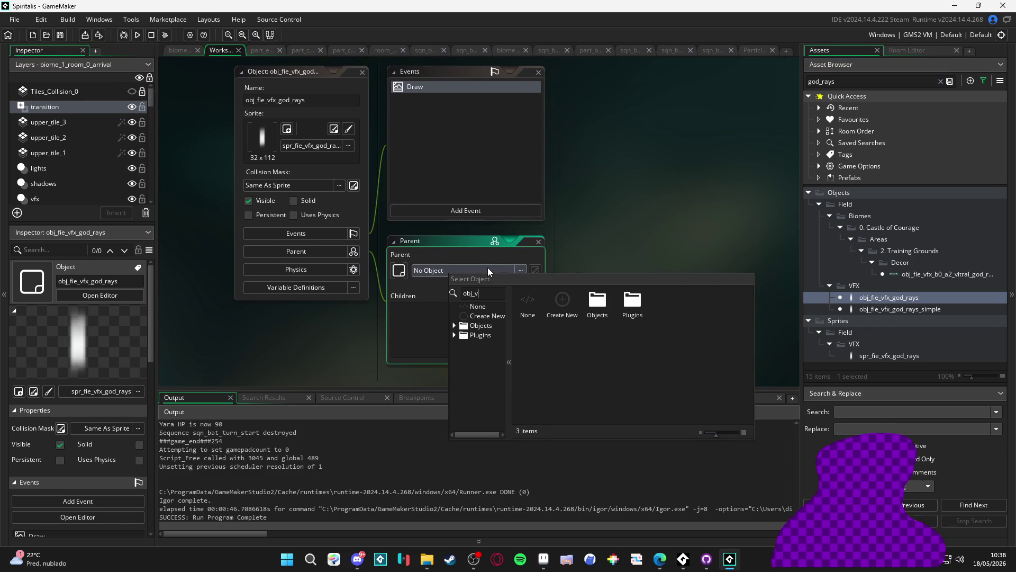
pyautogui.write('vfx_l')
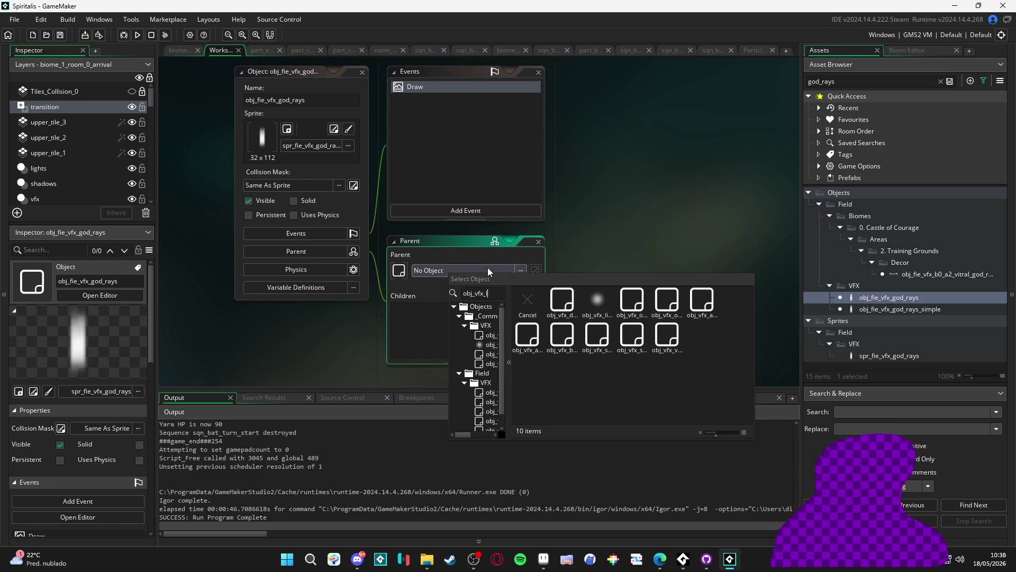
pyautogui.click(562, 300)
pyautogui.rightClick(428, 109)
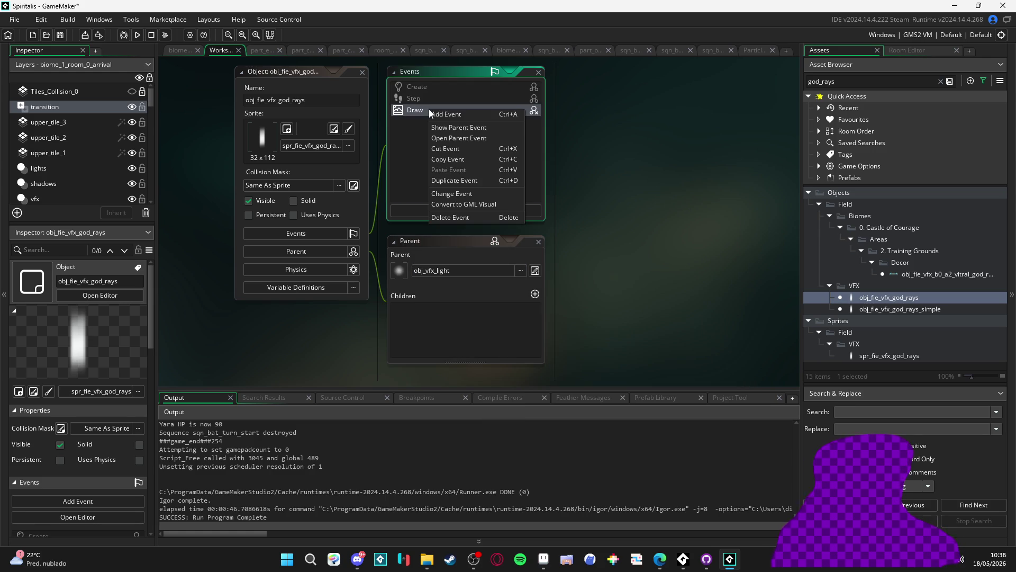
pyautogui.click(464, 217)
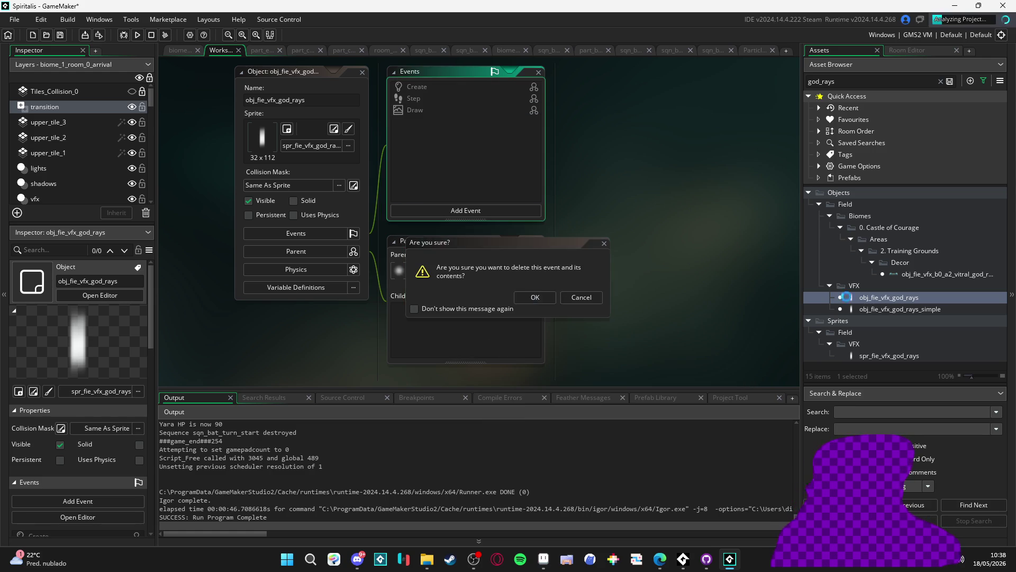
pyautogui.click(524, 298)
# - Override the Draw event in obj_fie_vfx_god_rays_simple and set its parent to No Object
pyautogui.doubleClick(887, 309)
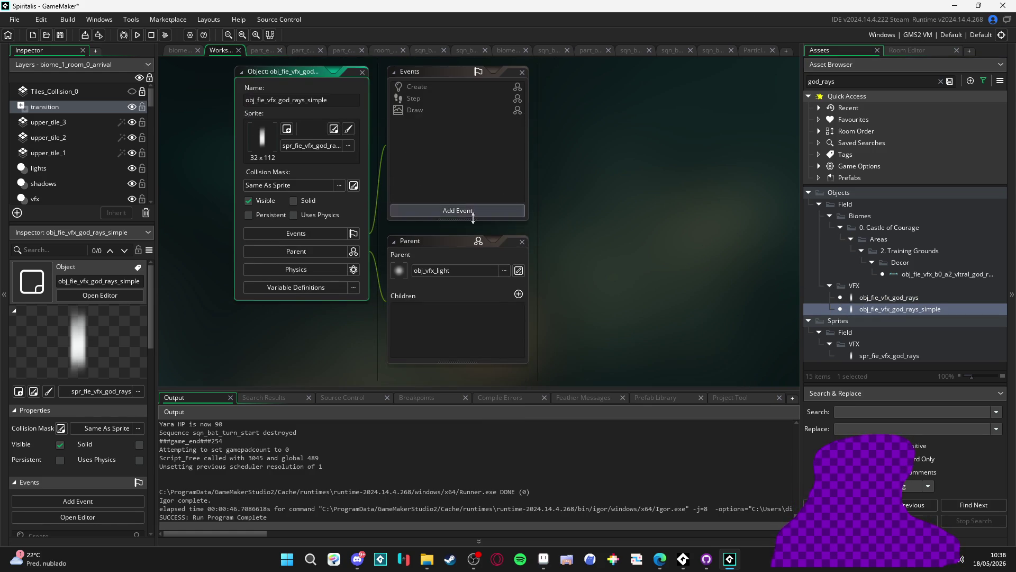
pyautogui.rightClick(456, 108)
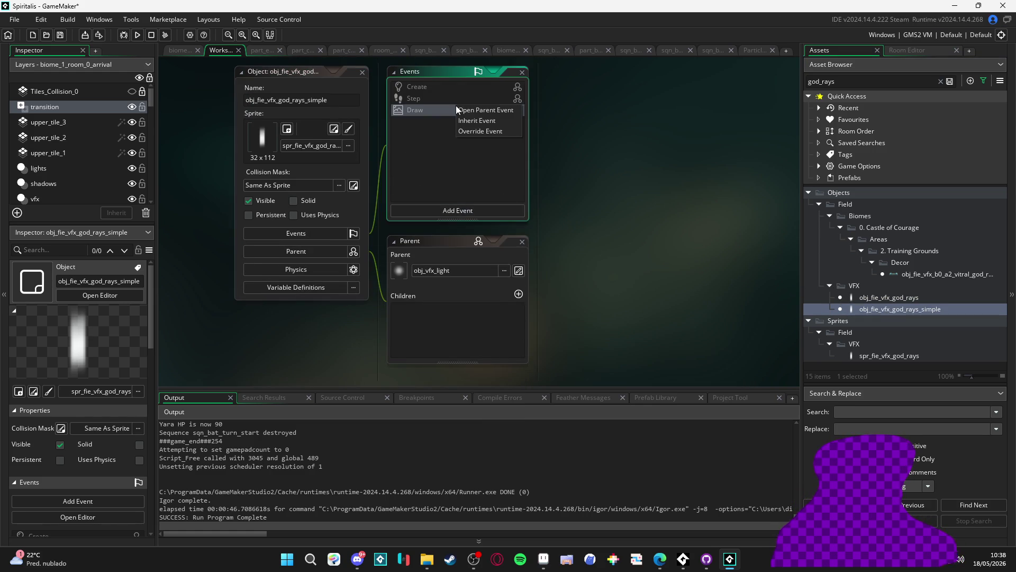
pyautogui.click(505, 132)
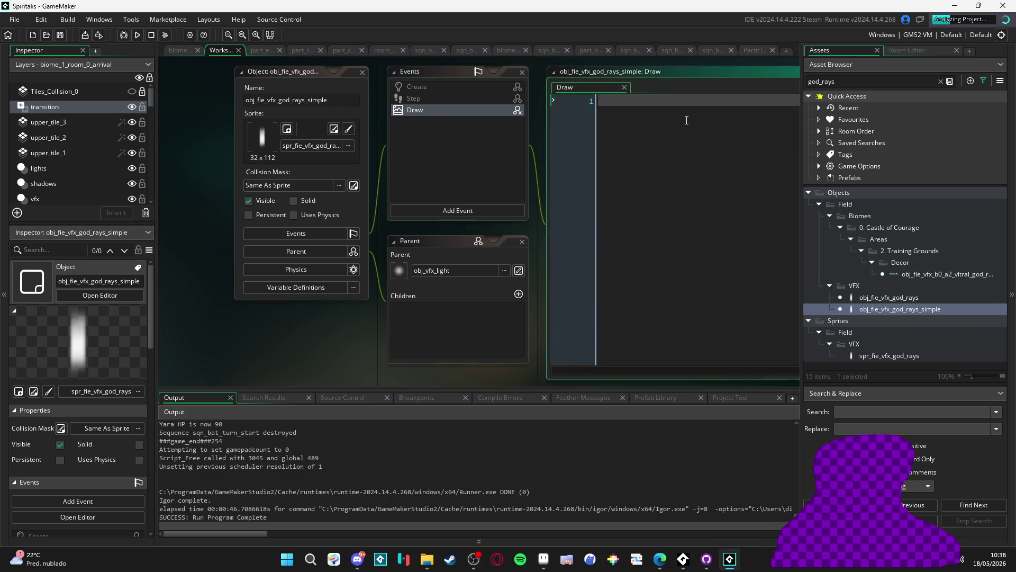
pyautogui.click(504, 270)
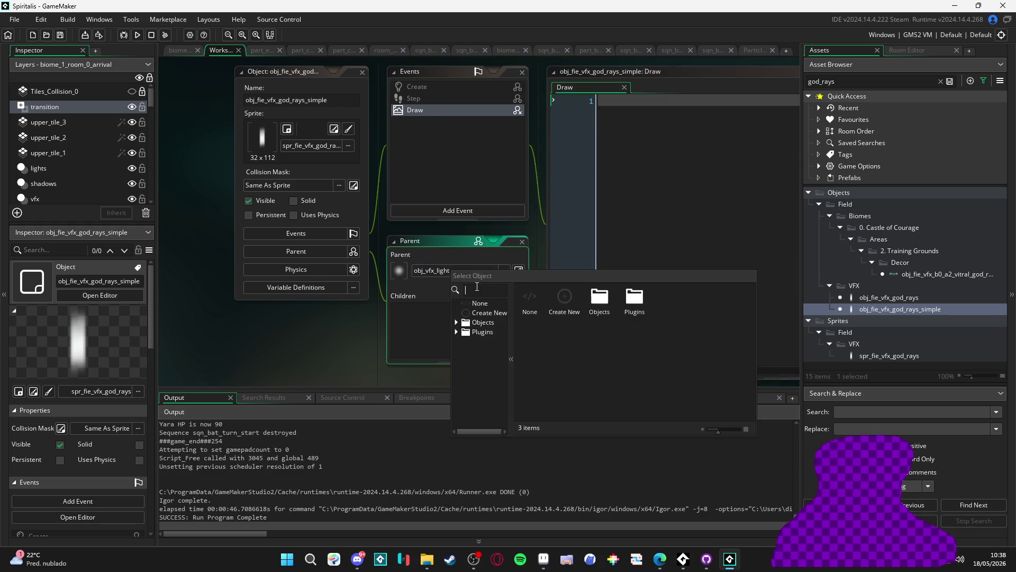
pyautogui.click(538, 294)
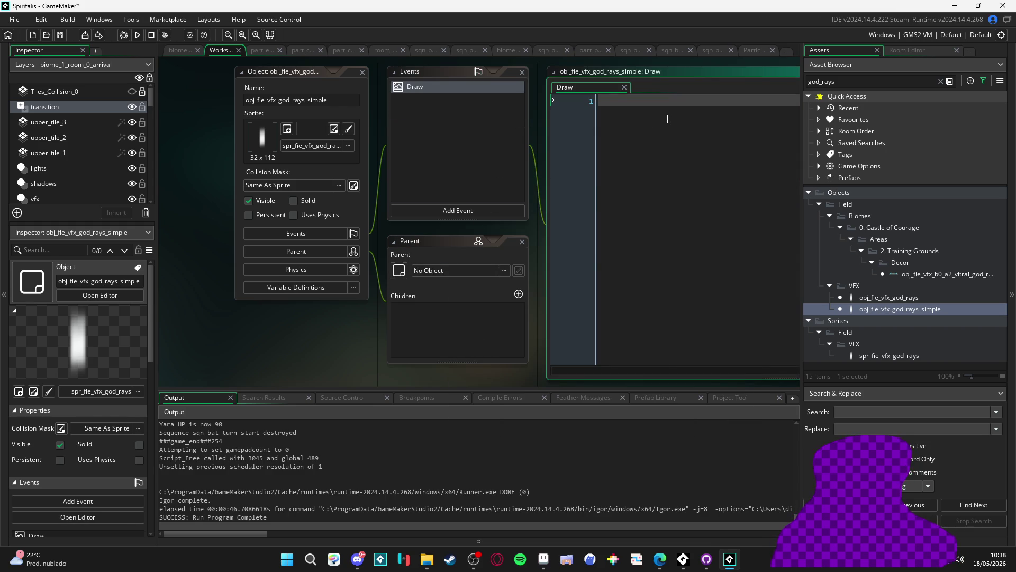
# - Write draw_self() in the Draw event, preceded by gpu_set_blendmode(bm_add)
pyautogui.write('draw_s')
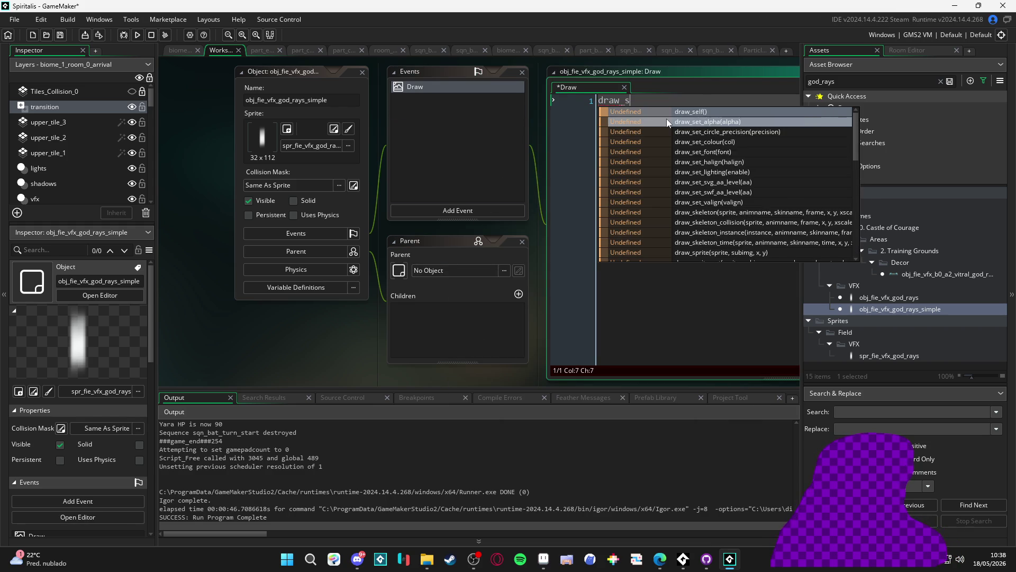
pyautogui.write('elf(')
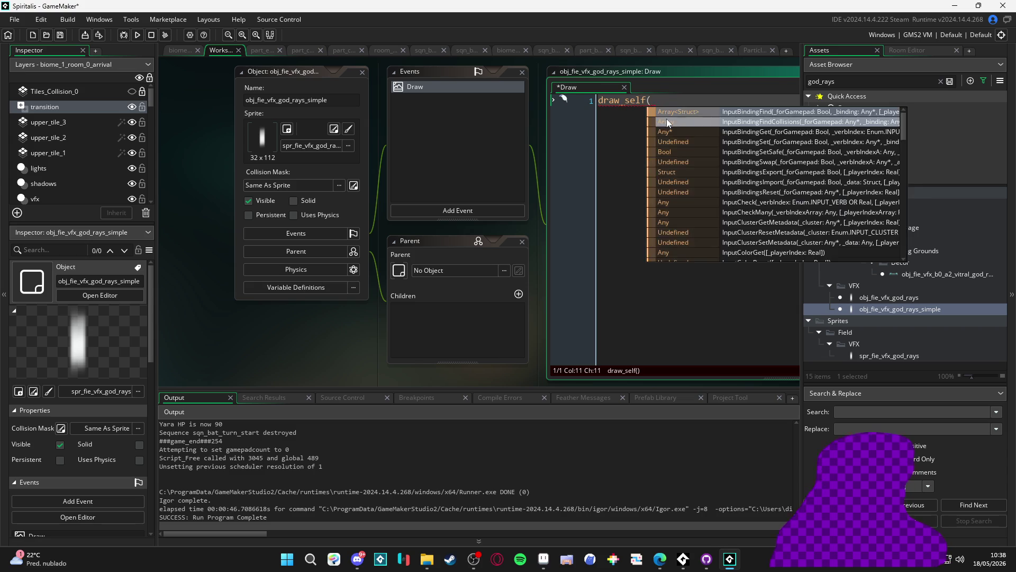
pyautogui.write(')')
pyautogui.press('Left')
pyautogui.press('Left')
pyautogui.press('Return')
pyautogui.press('Up')
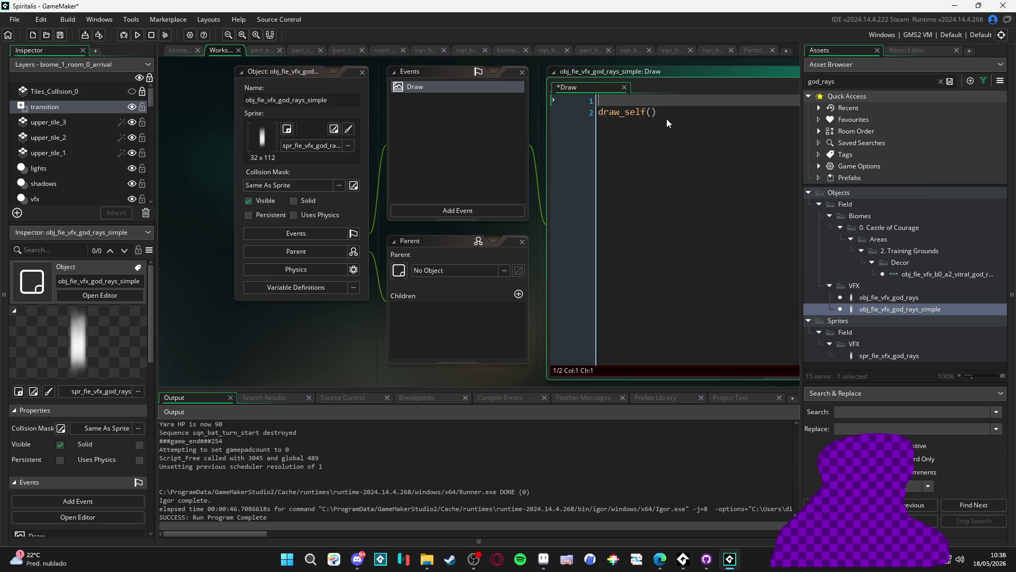
pyautogui.write('gpu_set_blendmo')
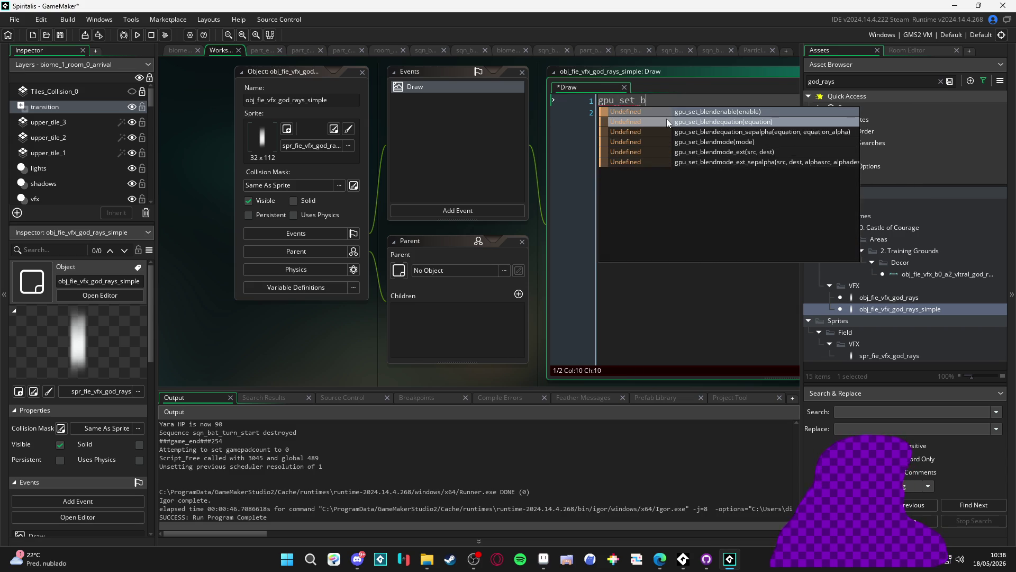
pyautogui.press('Return')
pyautogui.write('bm_add);')
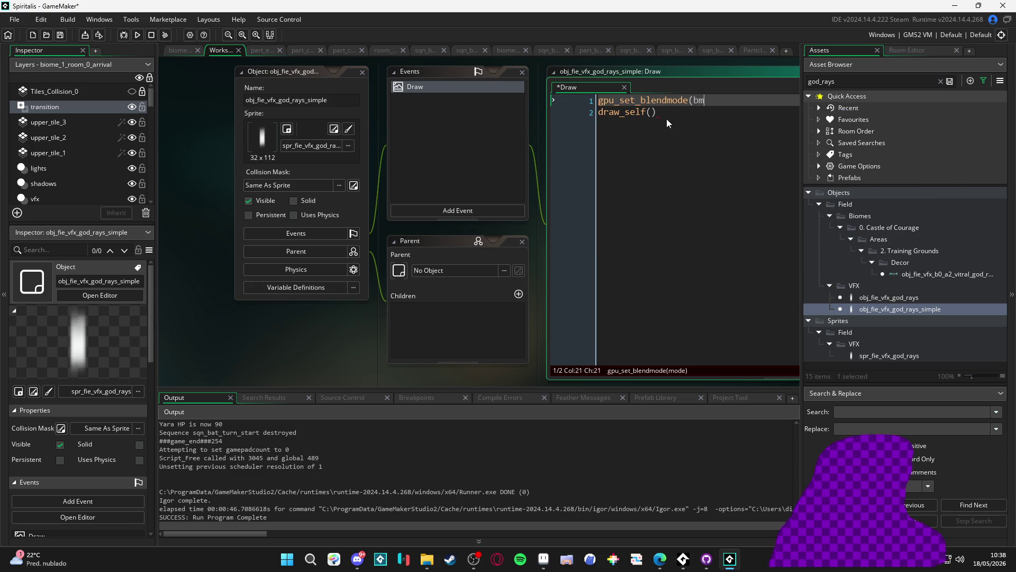
pyautogui.press('Down')
pyautogui.press('Left')
pyautogui.press('Left')
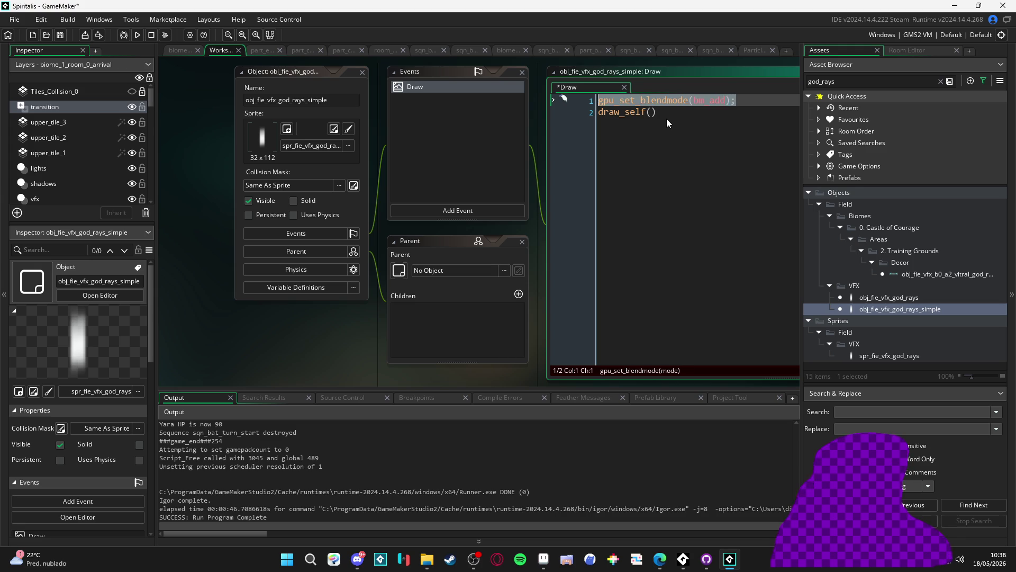
# - Add gpu_set_blendmode(-1) after draw_self() to restore blending, then save and run with F5
pyautogui.hotkey('ctrl', 'z')
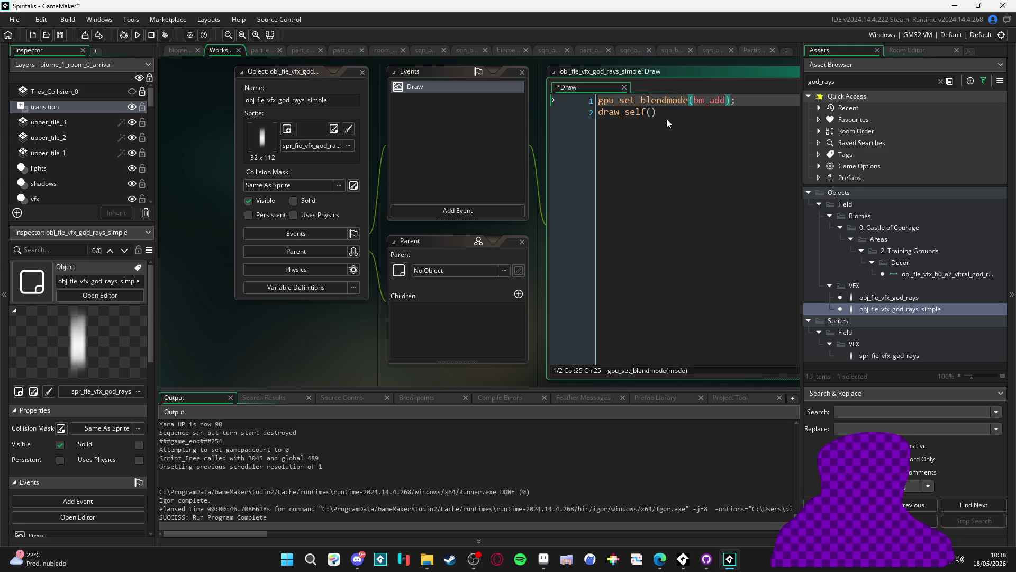
pyautogui.press('Down')
pyautogui.press('End')
pyautogui.press('Return')
pyautogui.write('gpu_set_blendmode(bm_add);')
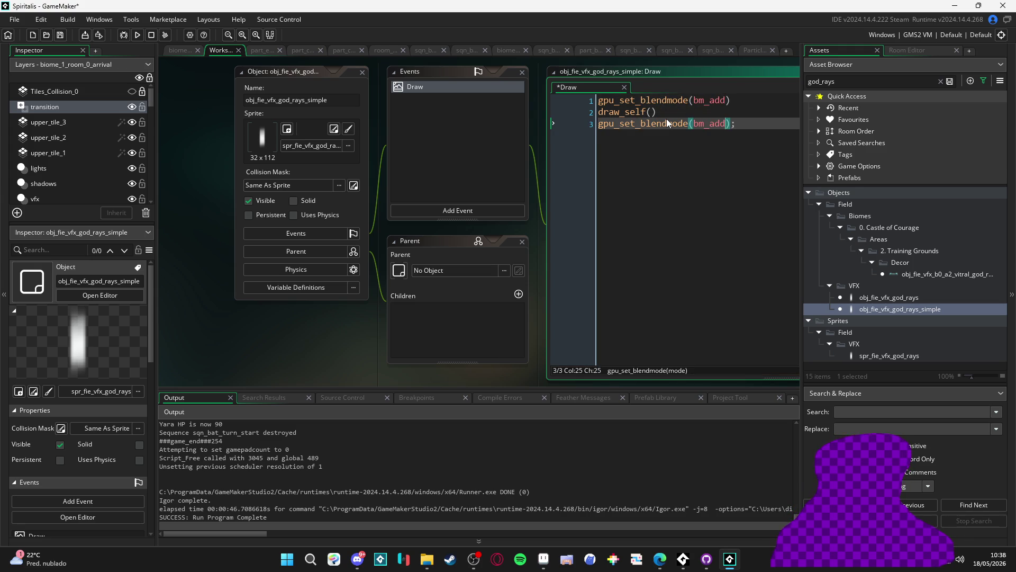
pyautogui.hotkey('ctrl', 'Left')
pyautogui.hotkey('ctrl', 'shift', 'Right')
pyautogui.write('-1')
pyautogui.press('F5')
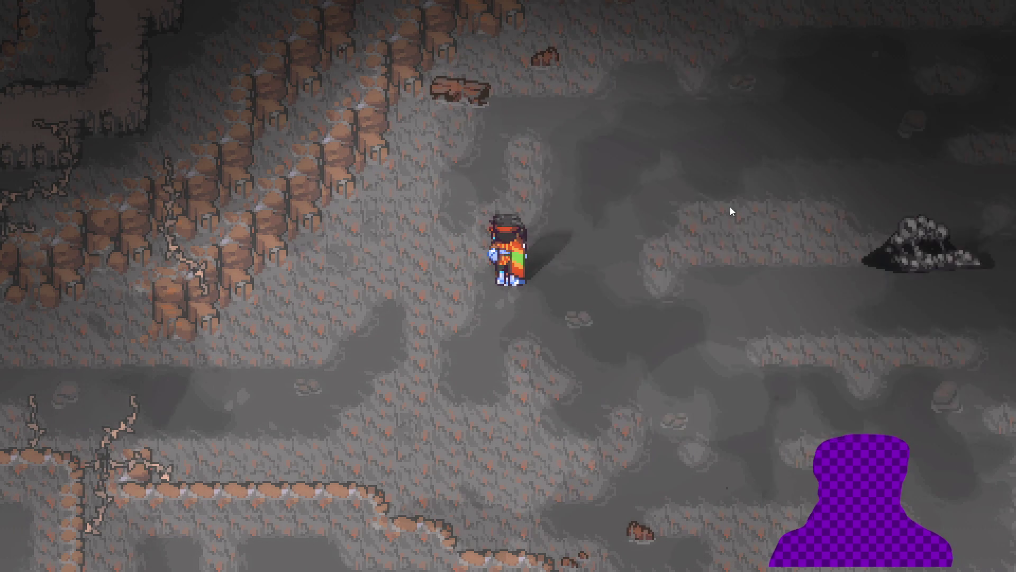
# - Repeatedly trigger flash bursts in the cave and watch until the screen fades to black
pyautogui.click(730, 206)
pyautogui.click(730, 207)
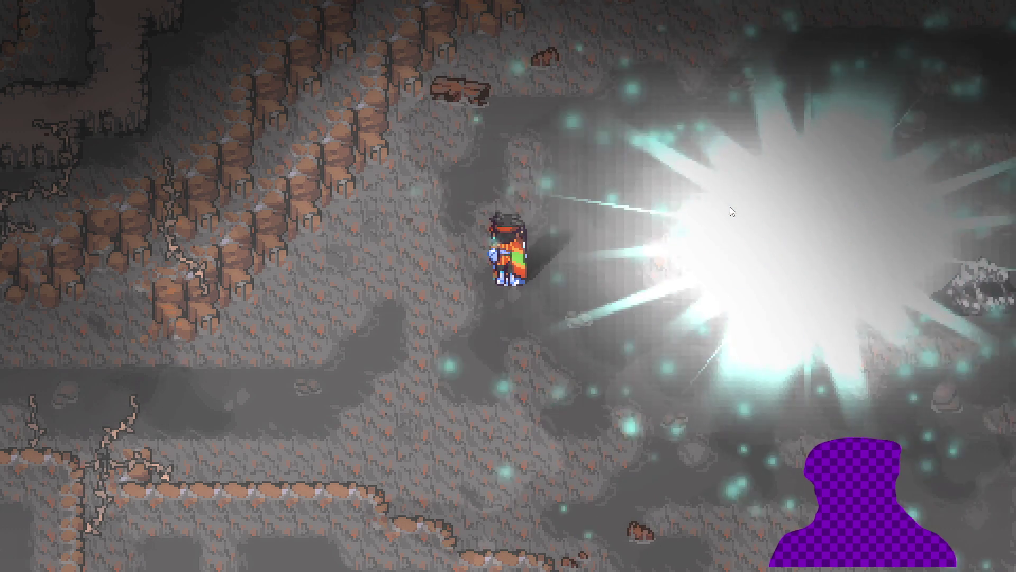
pyautogui.click(730, 208)
pyautogui.click(731, 207)
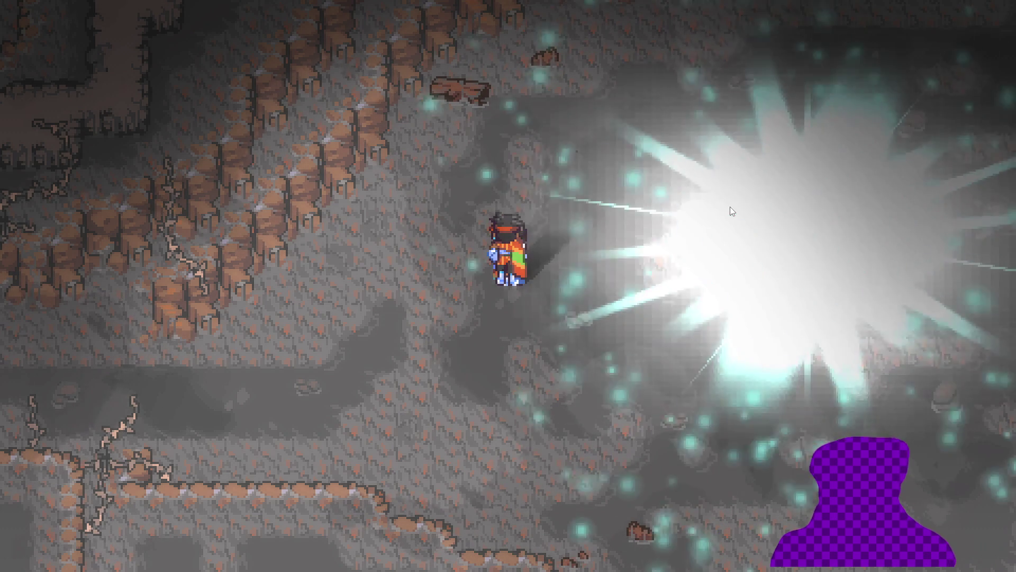
pyautogui.click(731, 207)
pyautogui.click(731, 208)
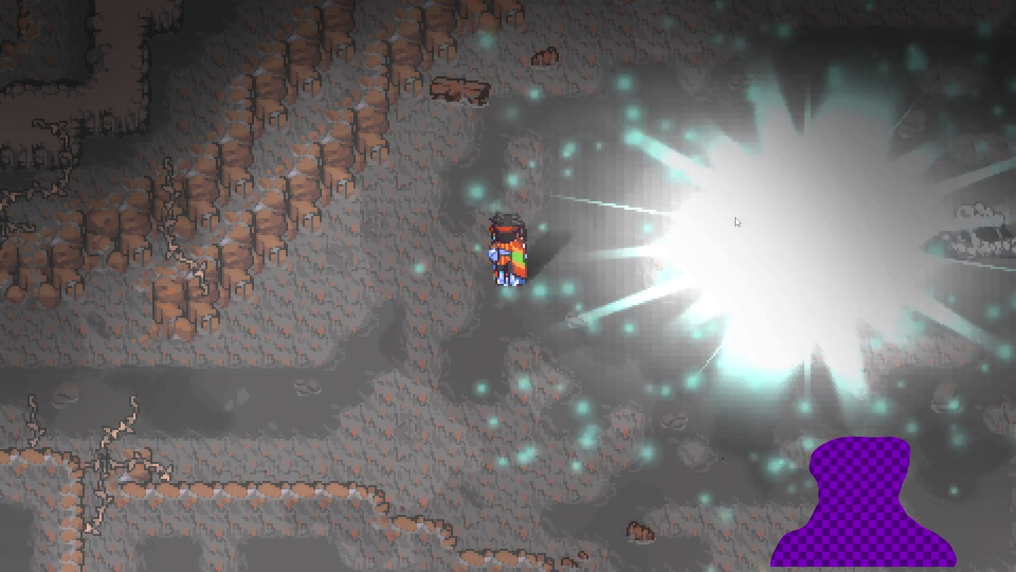
pyautogui.click(748, 236)
pyautogui.click(748, 236)
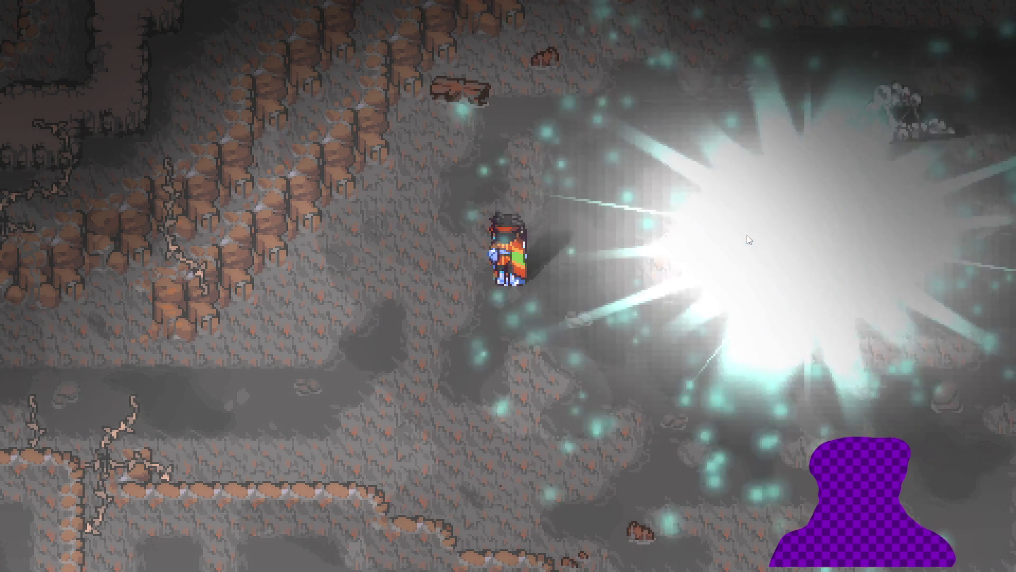
pyautogui.click(735, 256)
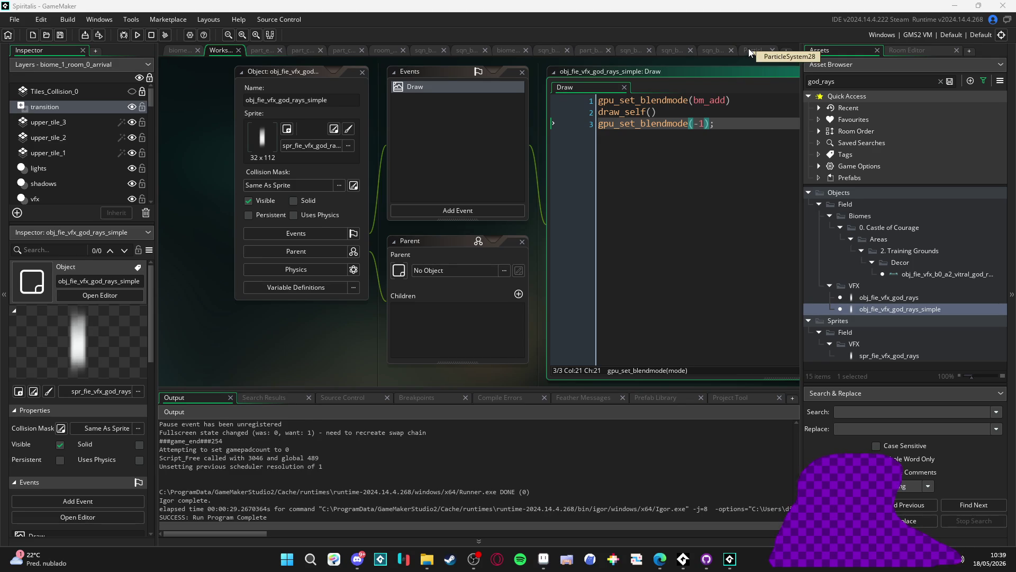
# - Switch to sqn_bat_flash_benevolent_flash, enlarge the timeline, and expand the first god-rays track
pyautogui.click(749, 49)
pyautogui.click(717, 48)
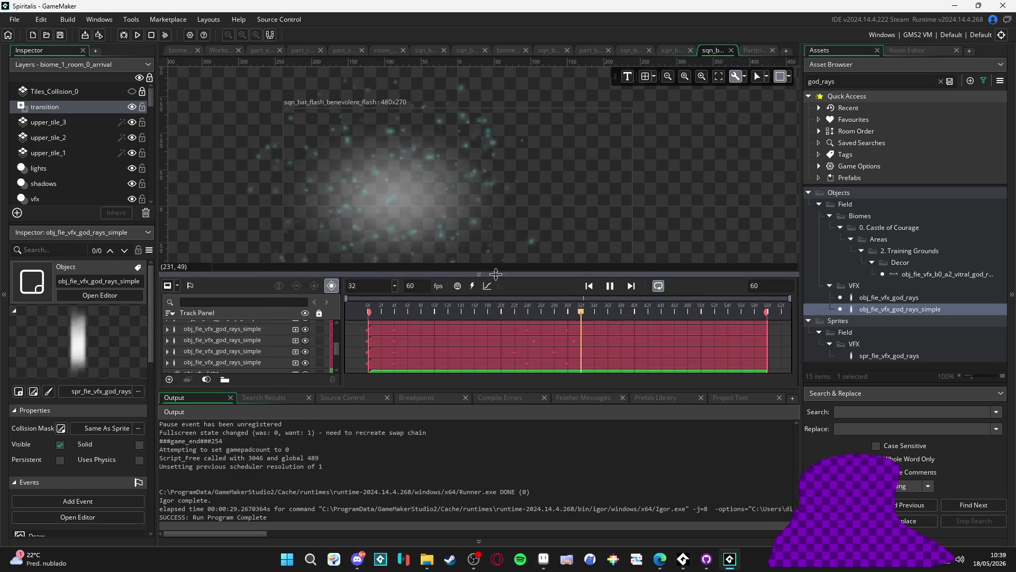
pyautogui.moveTo(492, 274); pyautogui.dragTo(492, 217)
pyautogui.scroll(3, 212, 286)
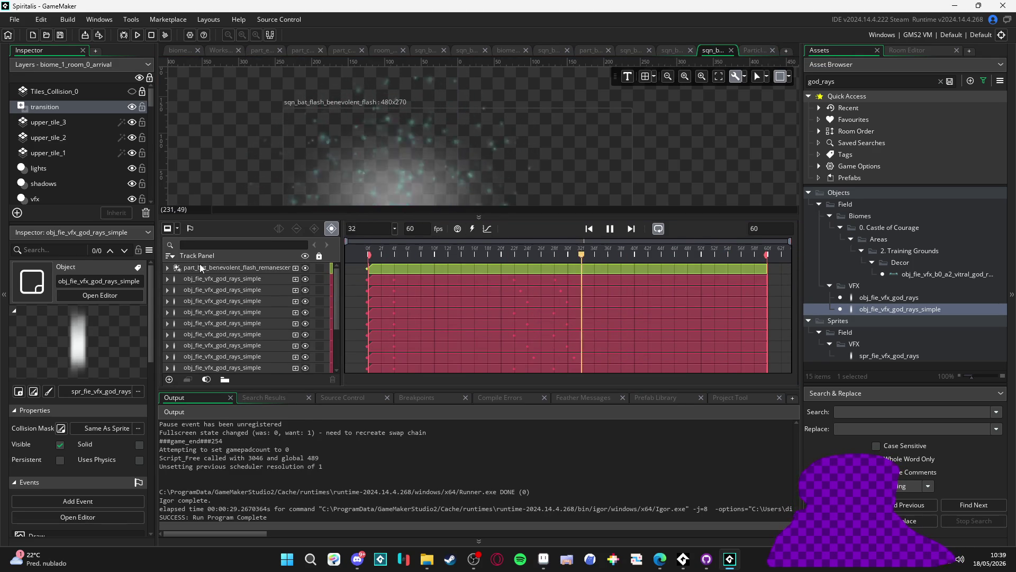
pyautogui.click(167, 279)
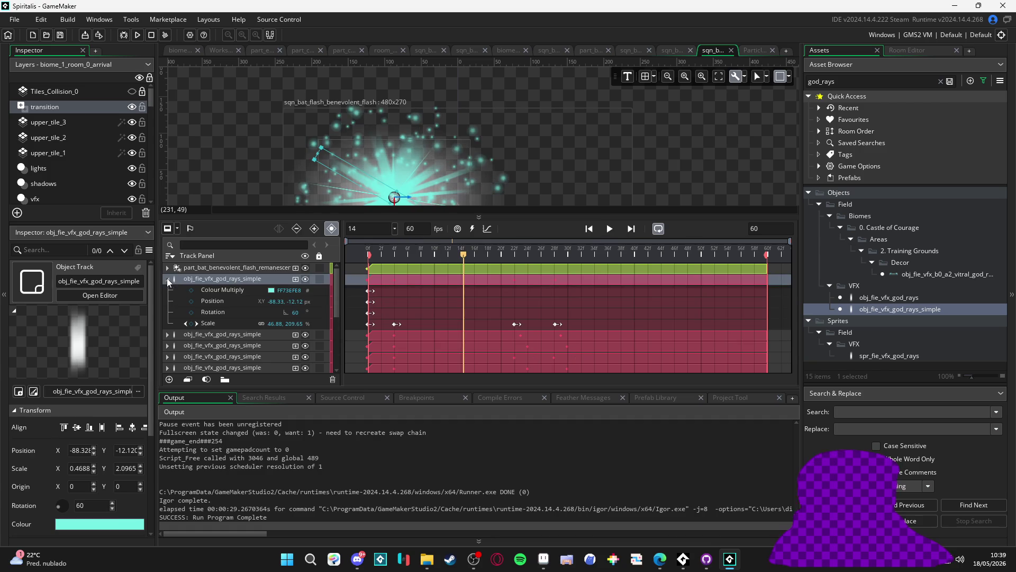
# - Key the first god-rays track's Colour Multiply alpha to 133 at frame 14
pyautogui.click(271, 291)
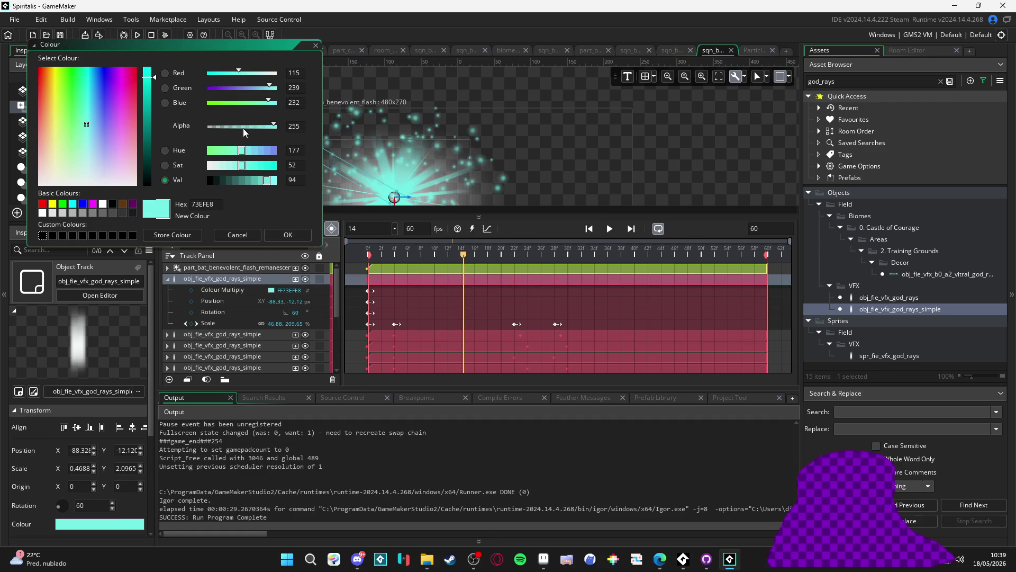
pyautogui.click(243, 127)
pyautogui.click(289, 238)
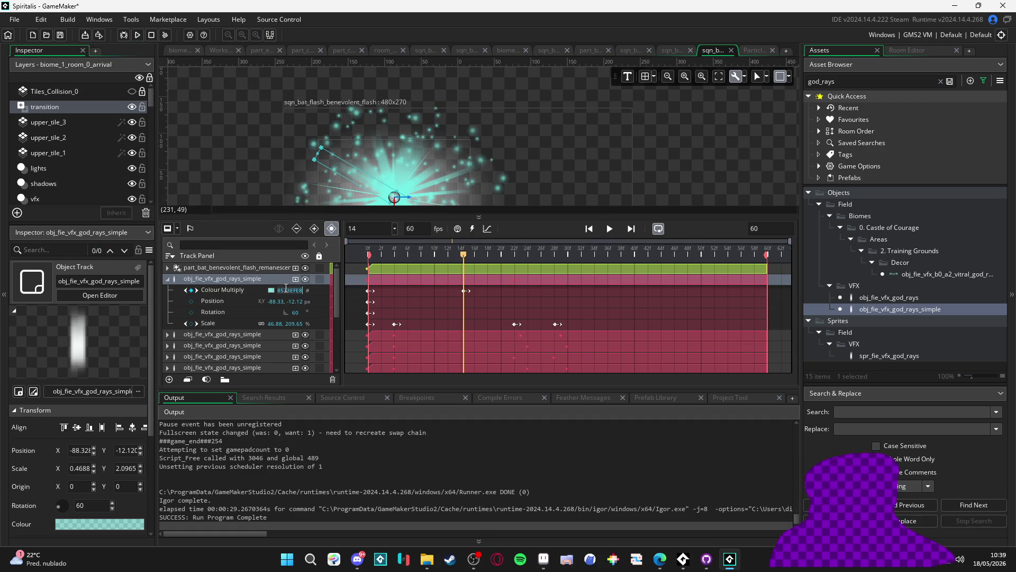
# - Collapse all the expanded god-rays tracks in the timeline
pyautogui.click(167, 279)
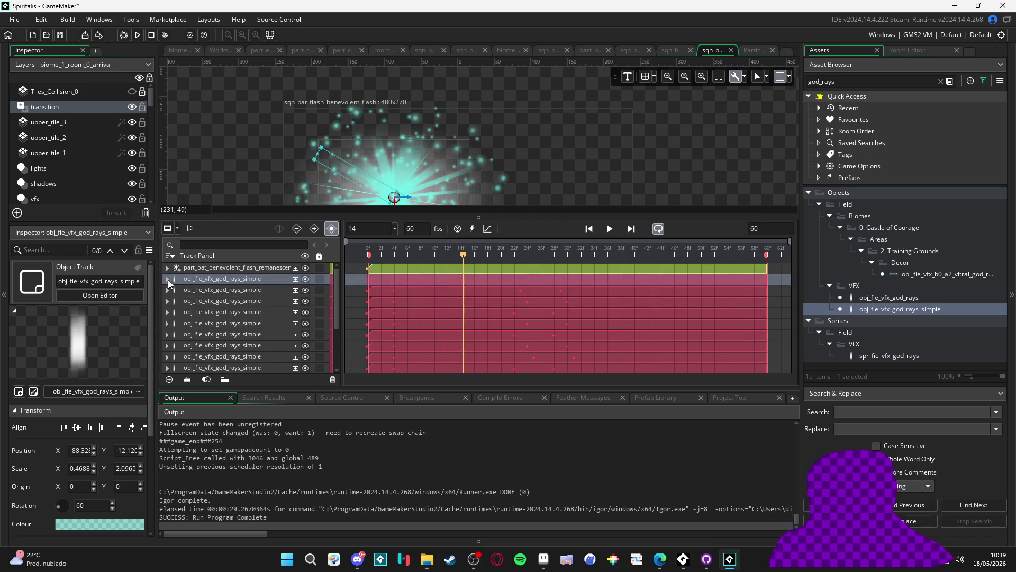
pyautogui.scroll(-2, 208, 292)
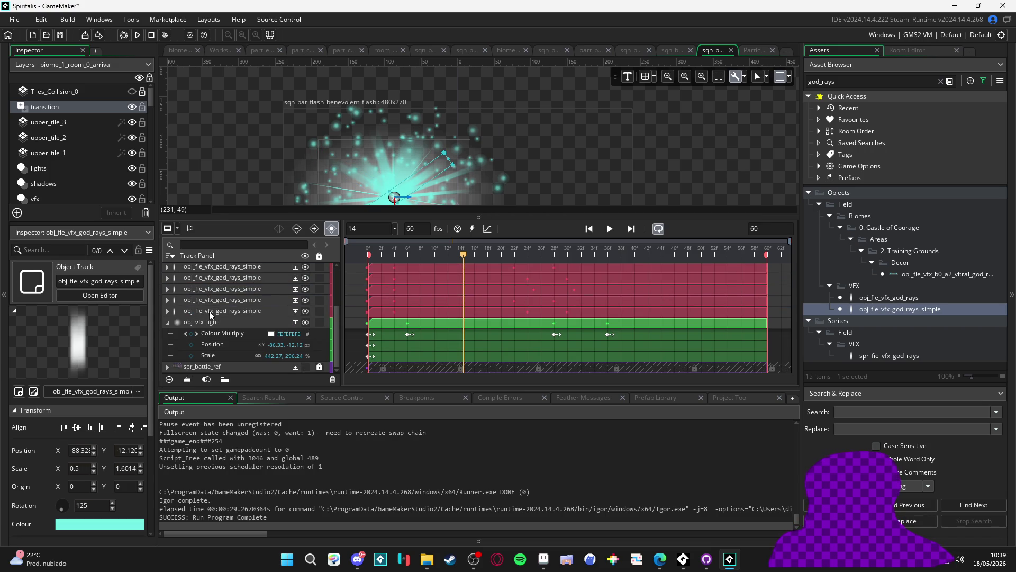
pyautogui.keyDown('shift'); pyautogui.click(209, 311); pyautogui.keyUp('shift')
pyautogui.click(208, 319)
pyautogui.scroll(1, 204, 316)
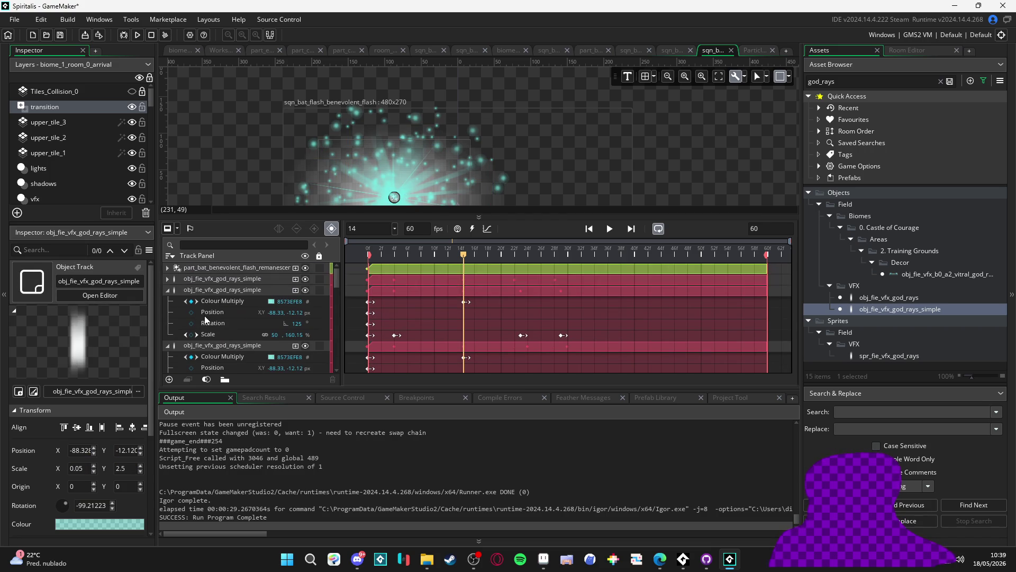
pyautogui.click(167, 290)
pyautogui.click(167, 301)
pyautogui.click(167, 312)
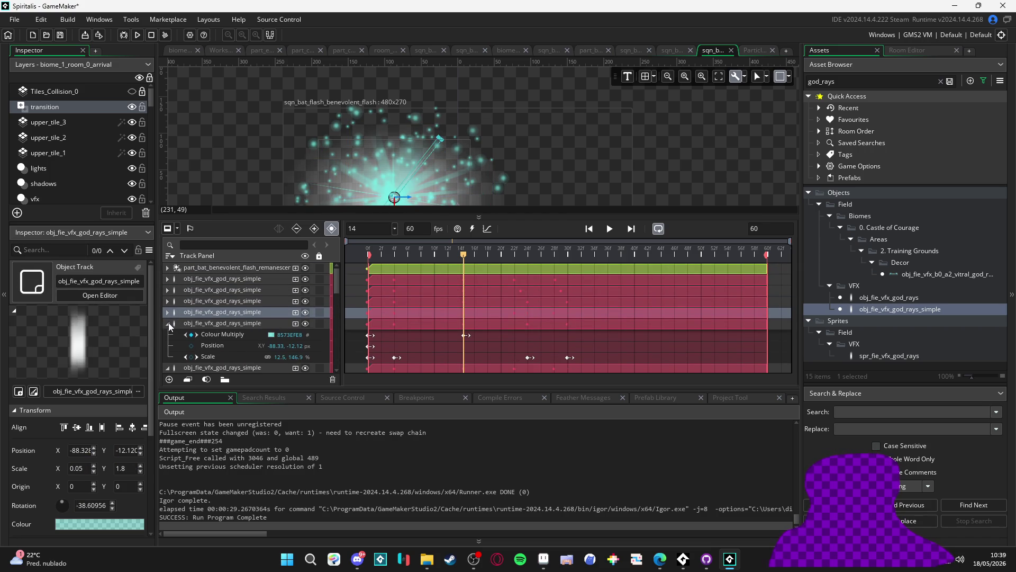
pyautogui.click(168, 323)
pyautogui.scroll(-2, 170, 343)
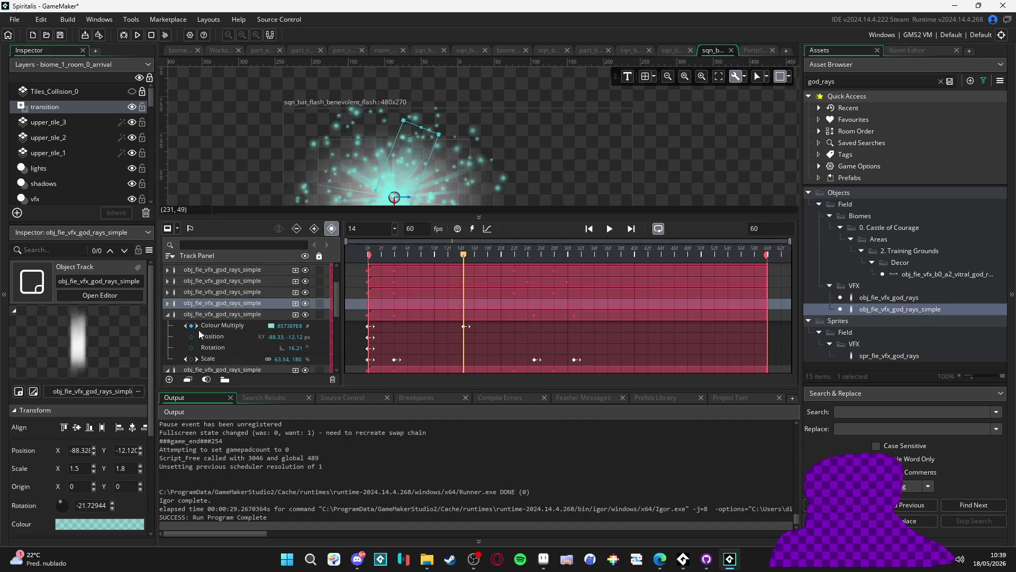
pyautogui.click(167, 315)
pyautogui.click(168, 332)
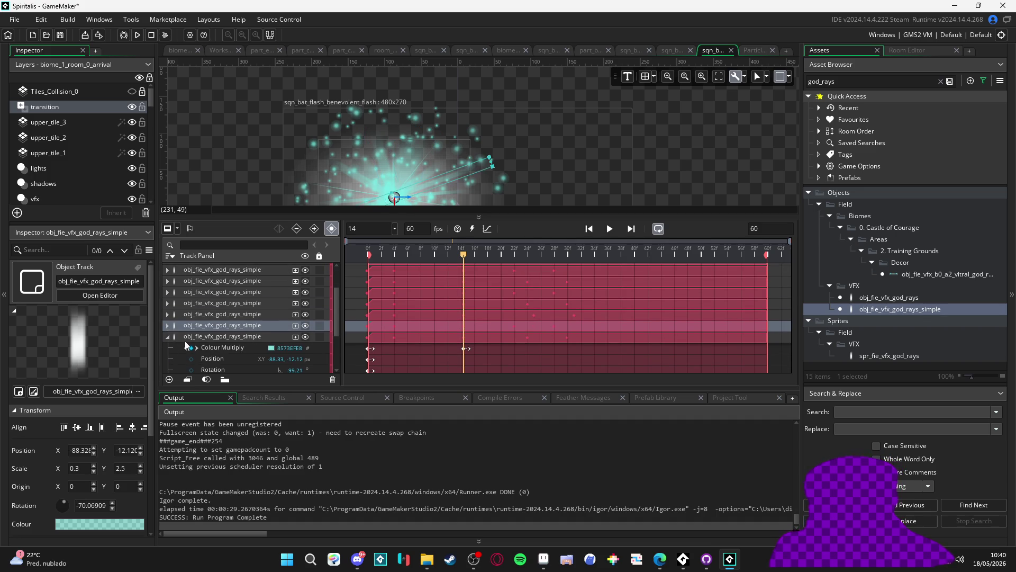
pyautogui.click(166, 323)
# - Inspect the obj_vfx_light track's Colour Multiply and scrub the sequence to frame 6
pyautogui.click(206, 348)
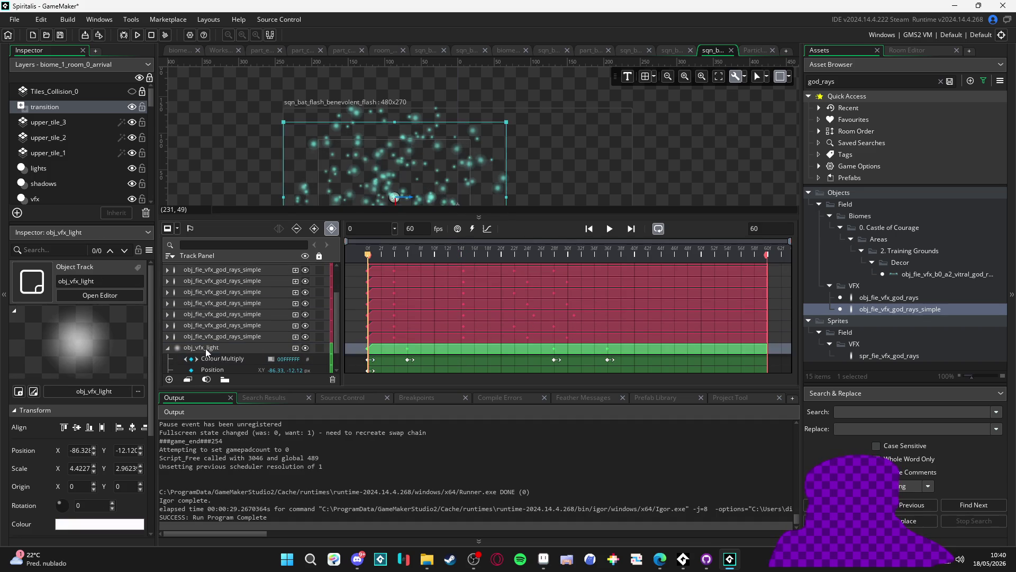
pyautogui.click(272, 360)
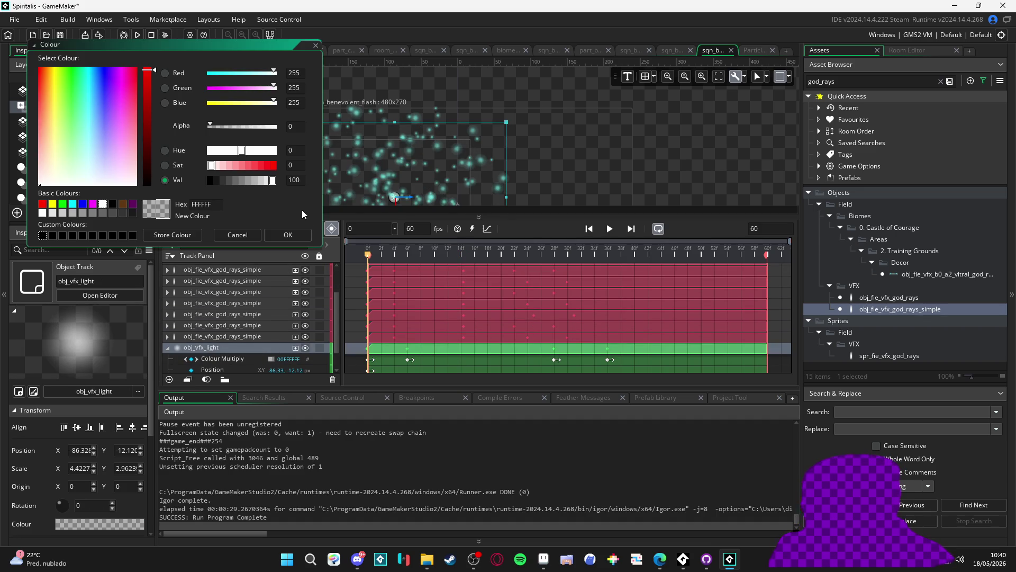
pyautogui.click(239, 235)
pyautogui.click(374, 360)
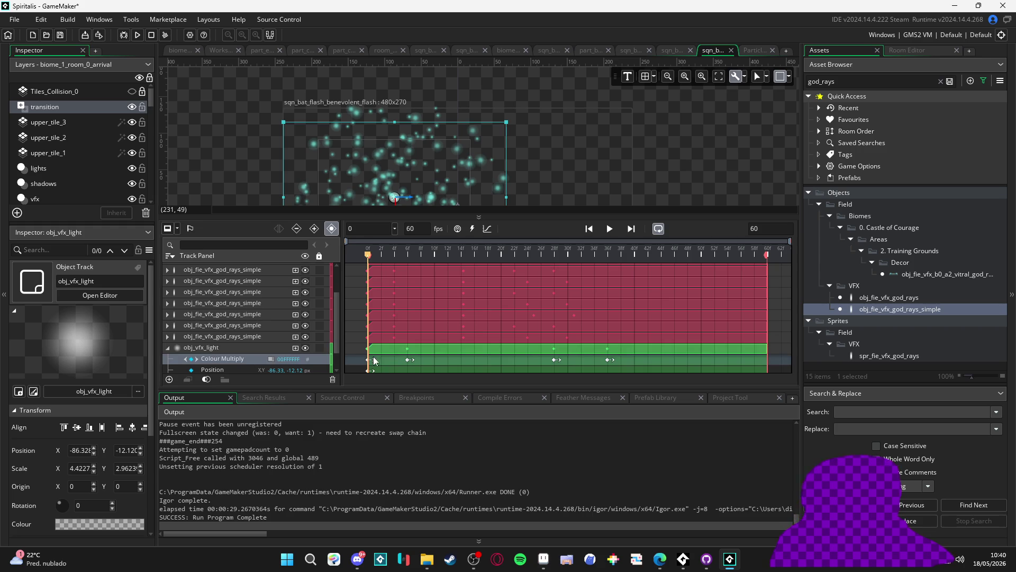
pyautogui.moveTo(402, 254); pyautogui.dragTo(409, 255)
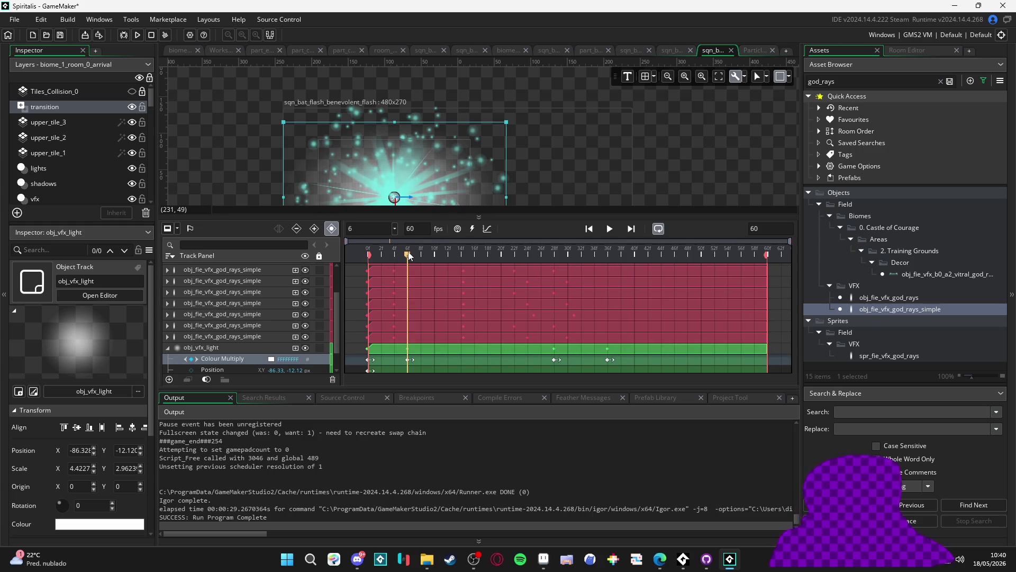
# - Collapse the light track and expand part_bat_benevolent_flash_remanescer at frame 0
pyautogui.click(168, 351)
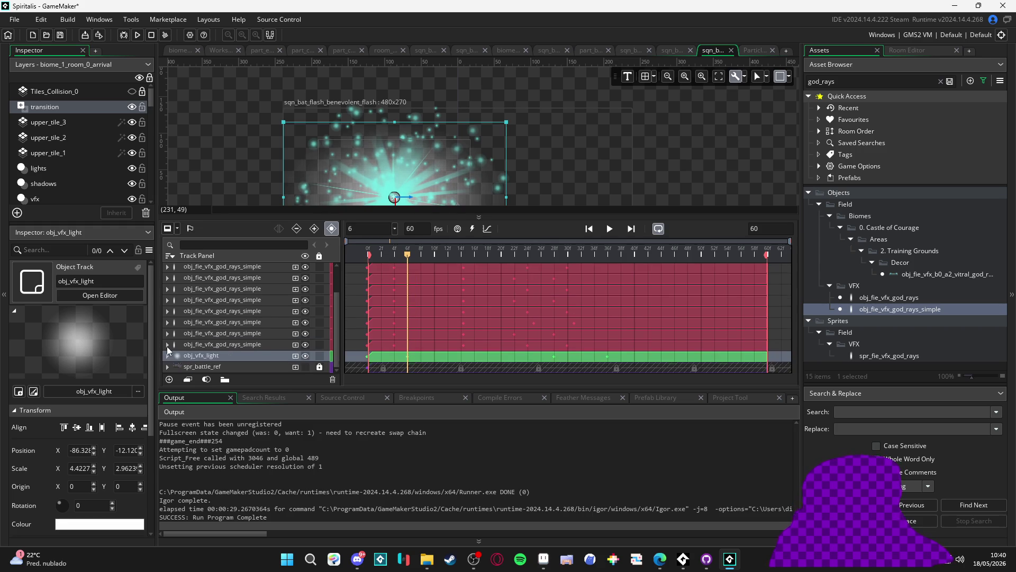
pyautogui.scroll(2, 185, 345)
pyautogui.click(252, 267)
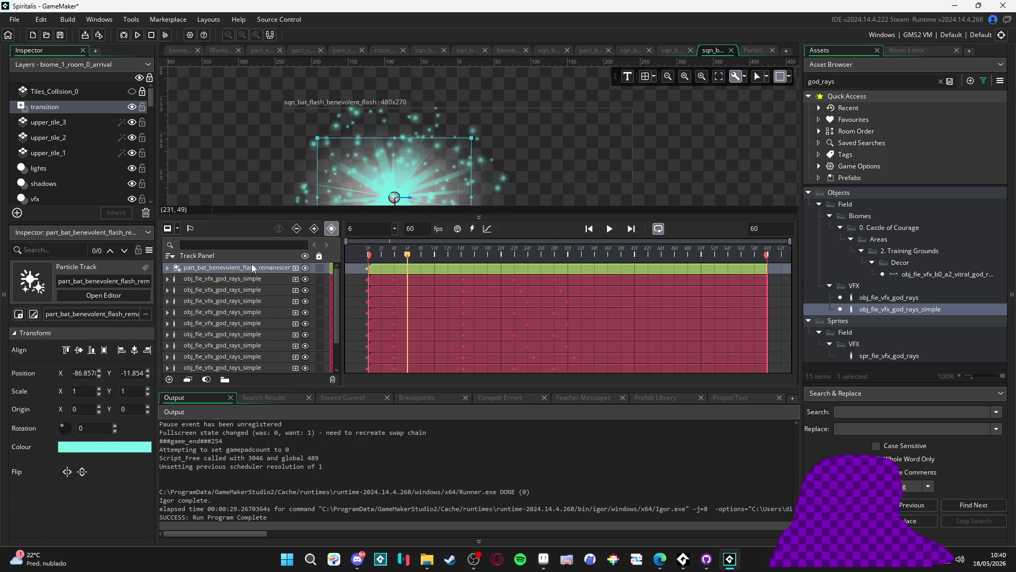
pyautogui.moveTo(396, 249); pyautogui.dragTo(368, 252)
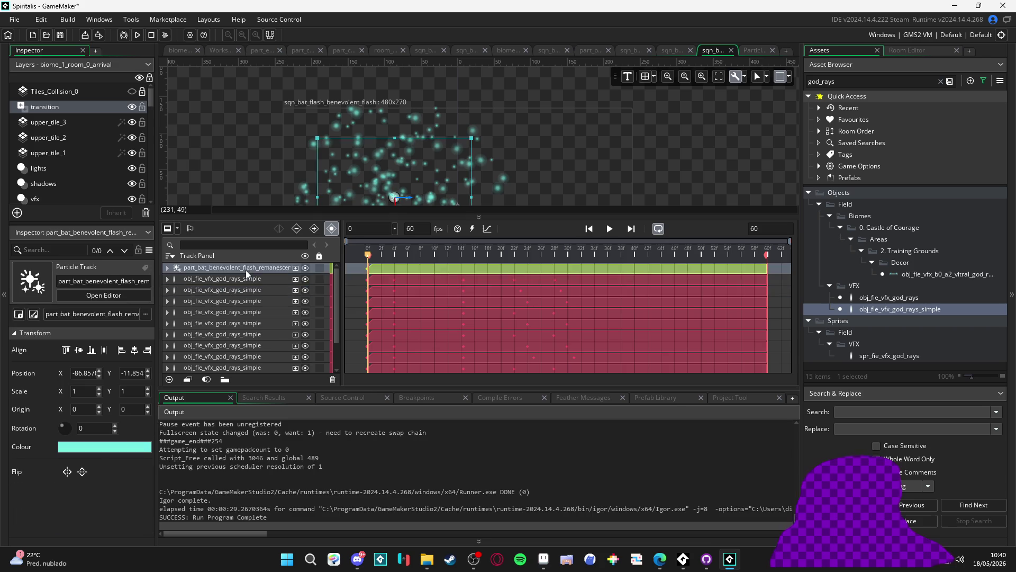
pyautogui.doubleClick(246, 268)
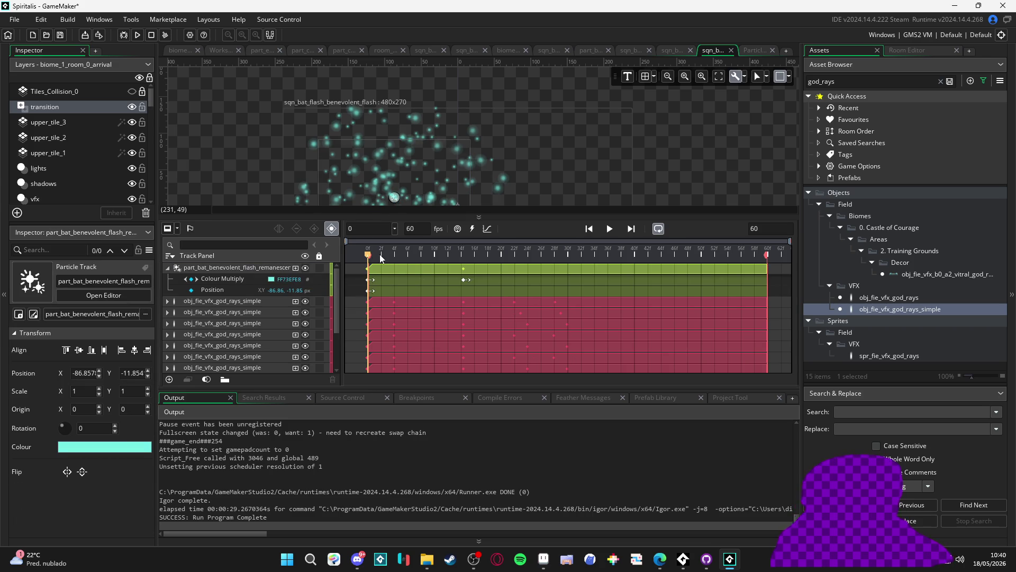
# - Play the sequence preview, then build and run the game with F5 to playtest
pyautogui.click(609, 229)
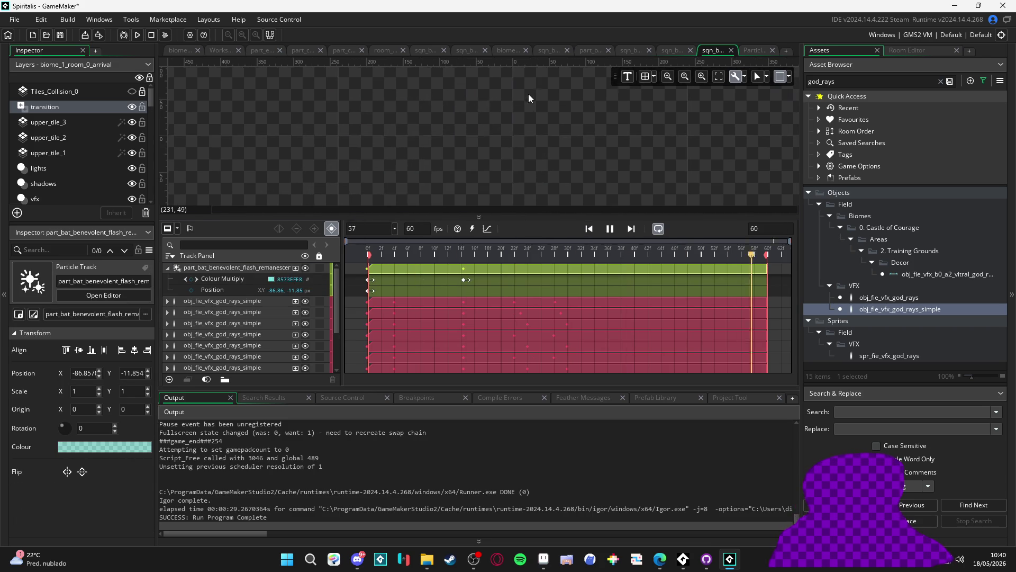
pyautogui.press('F5')
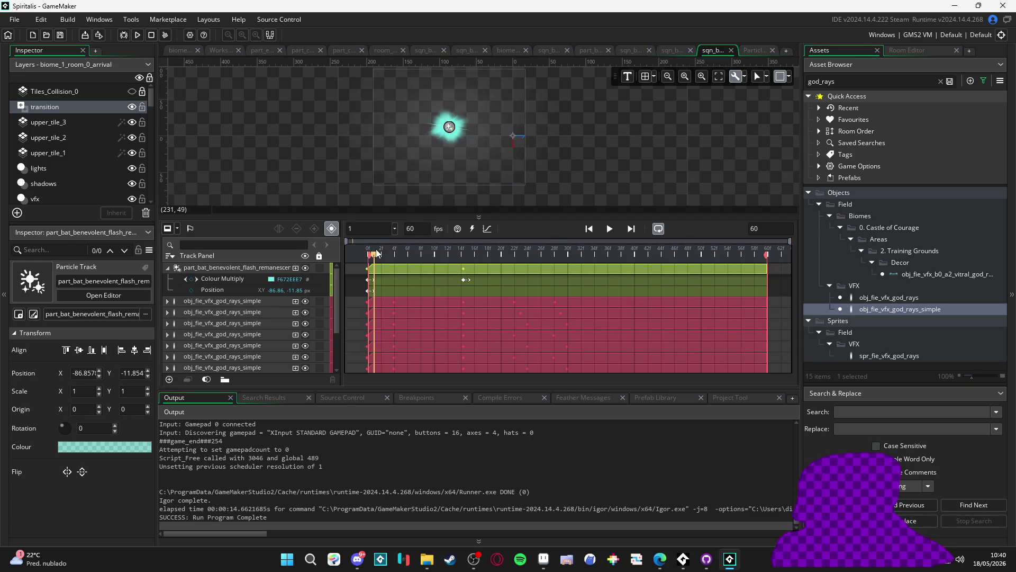
# - Inspect the particle track's frame-14 colour key, then rewind the sequence to frame 0
pyautogui.click(465, 280)
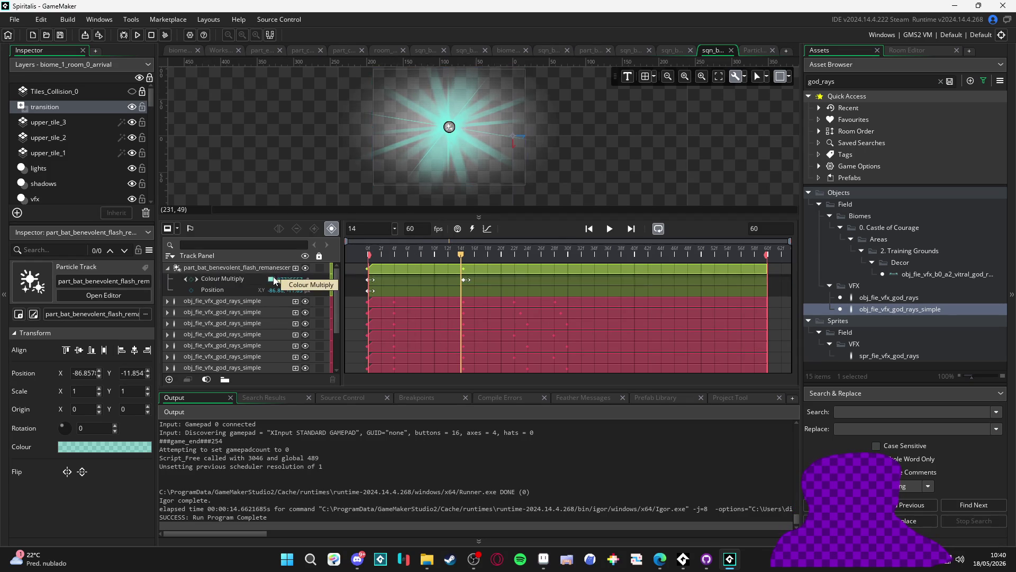
pyautogui.click(274, 281)
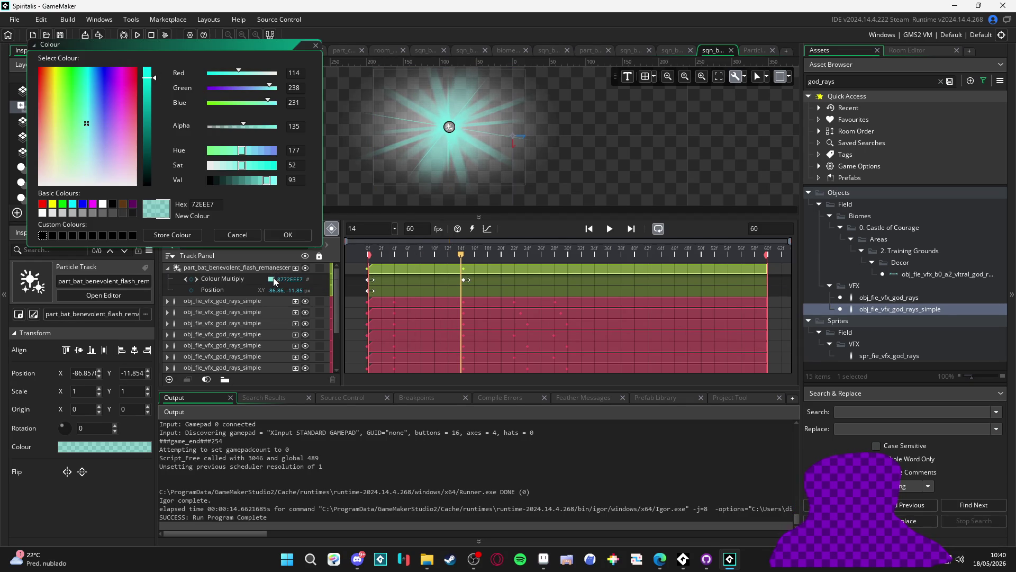
pyautogui.click(254, 237)
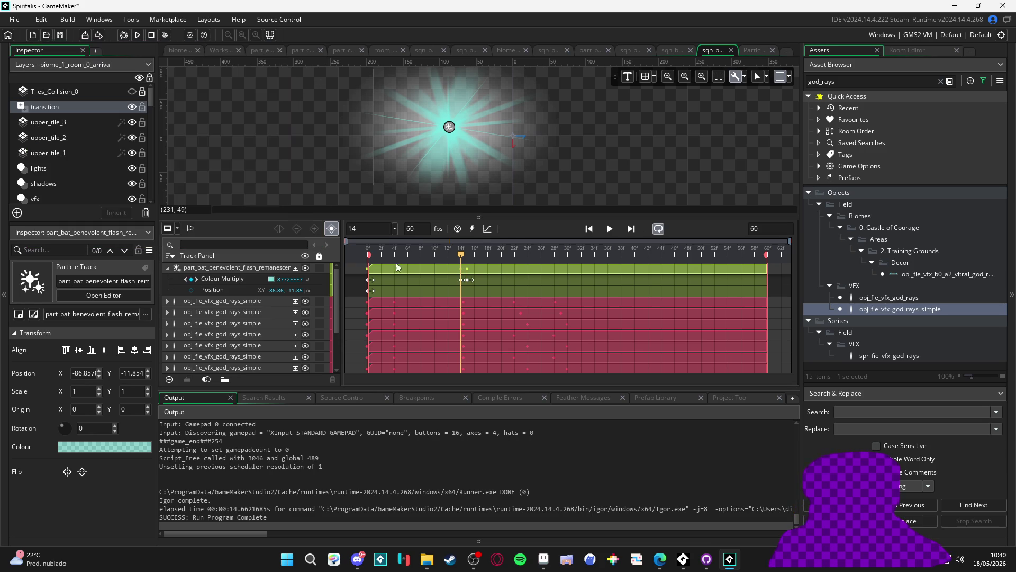
pyautogui.click(464, 280)
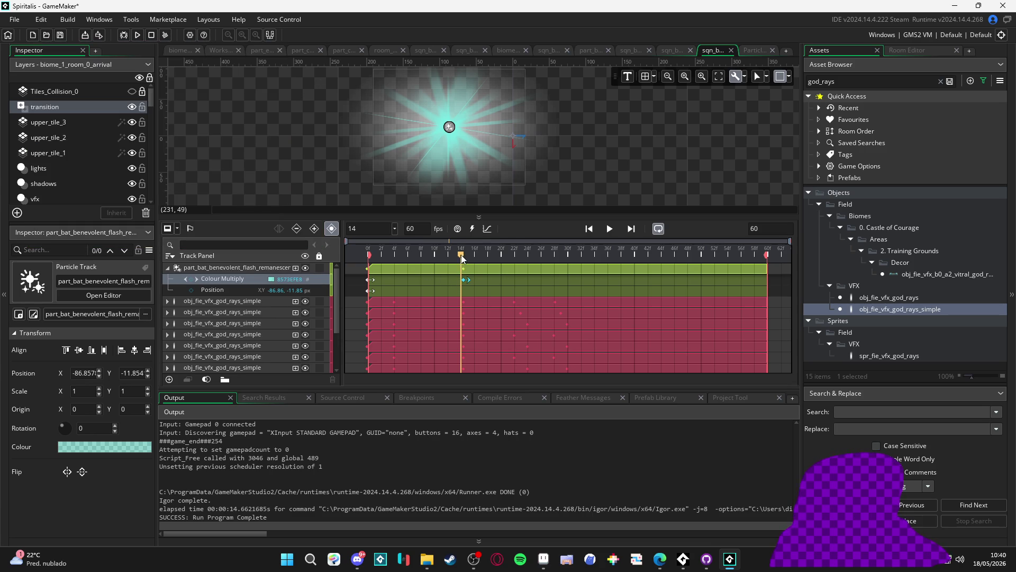
pyautogui.moveTo(464, 257); pyautogui.dragTo(368, 258)
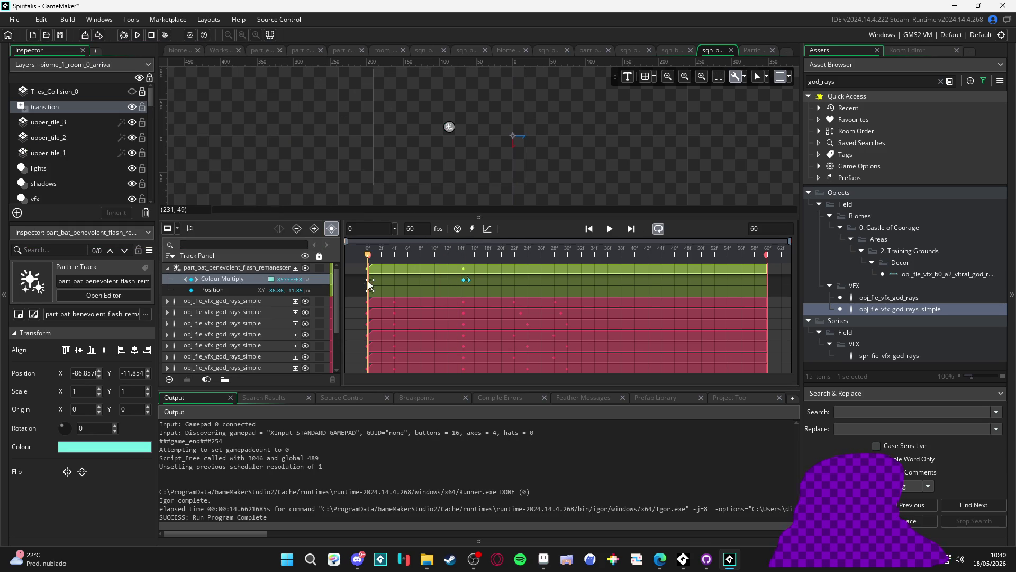
# - Set the frame-0 Colour Multiply alpha to 115 and move the frame-14 key to the start
pyautogui.click(271, 281)
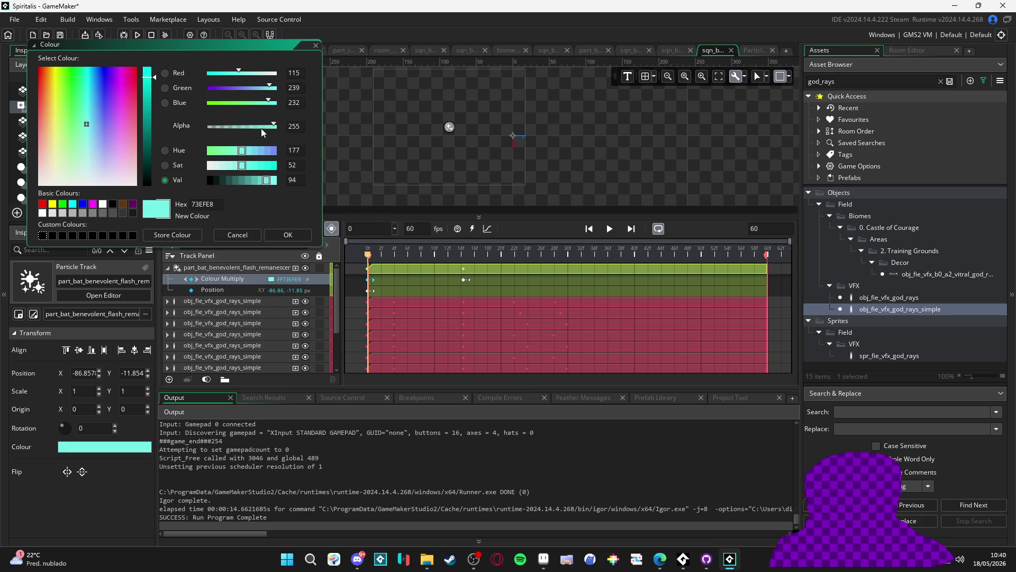
pyautogui.click(239, 125)
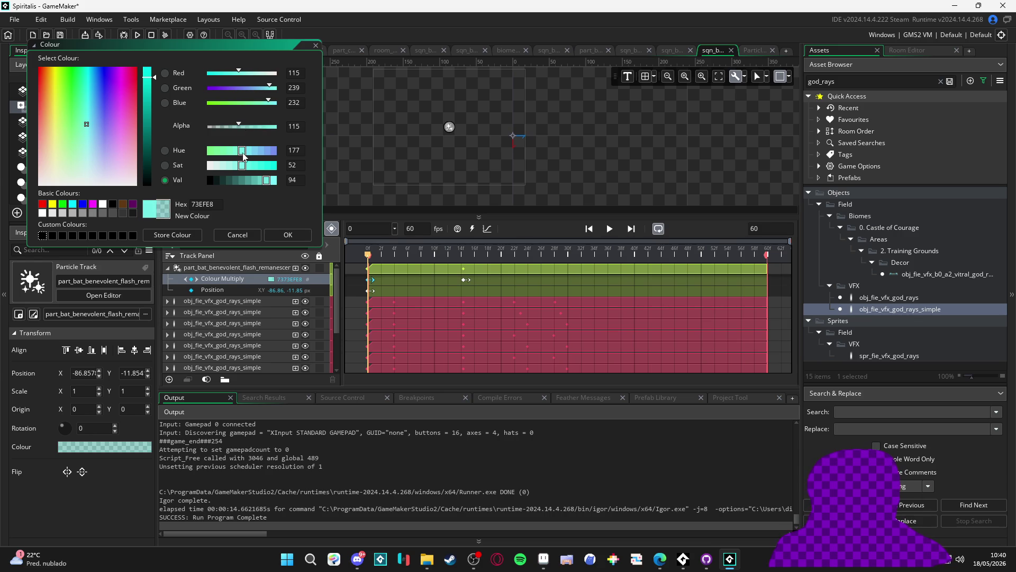
pyautogui.click(287, 236)
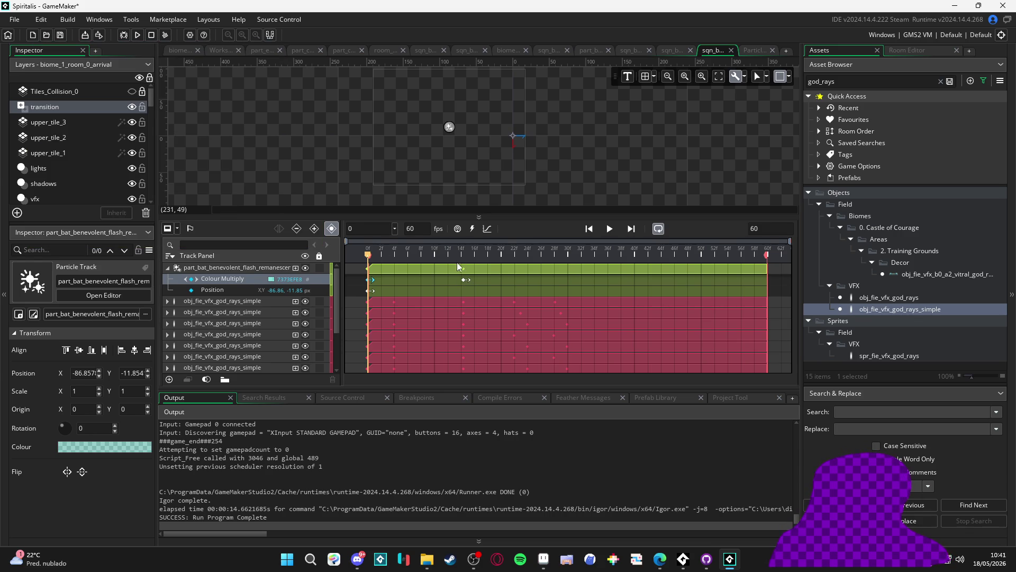
pyautogui.click(380, 248)
pyautogui.moveTo(465, 283); pyautogui.dragTo(373, 285)
# - Reopen the particle track's frame-0 colour and keep it unchanged
pyautogui.click(369, 280)
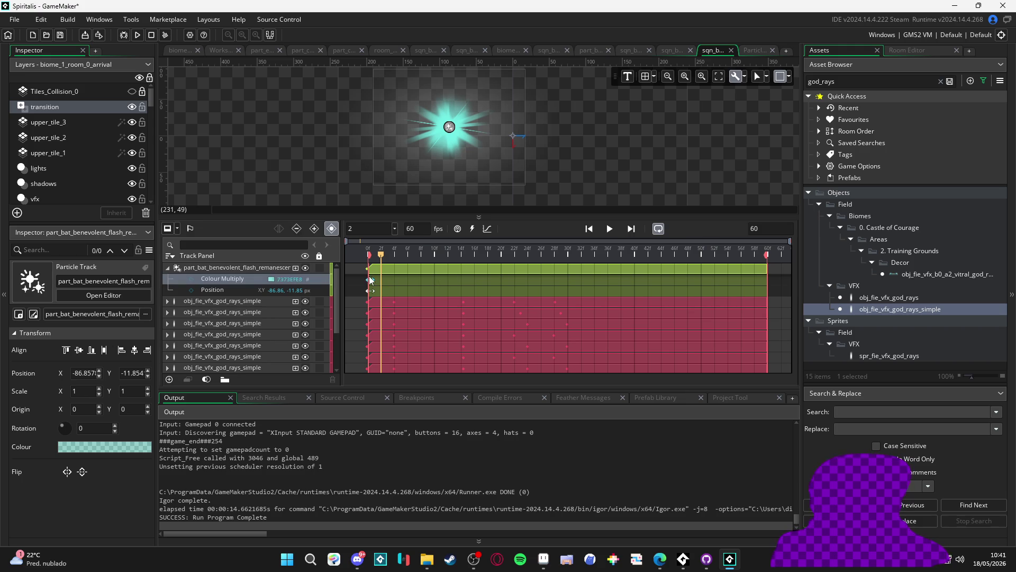
pyautogui.click(271, 279)
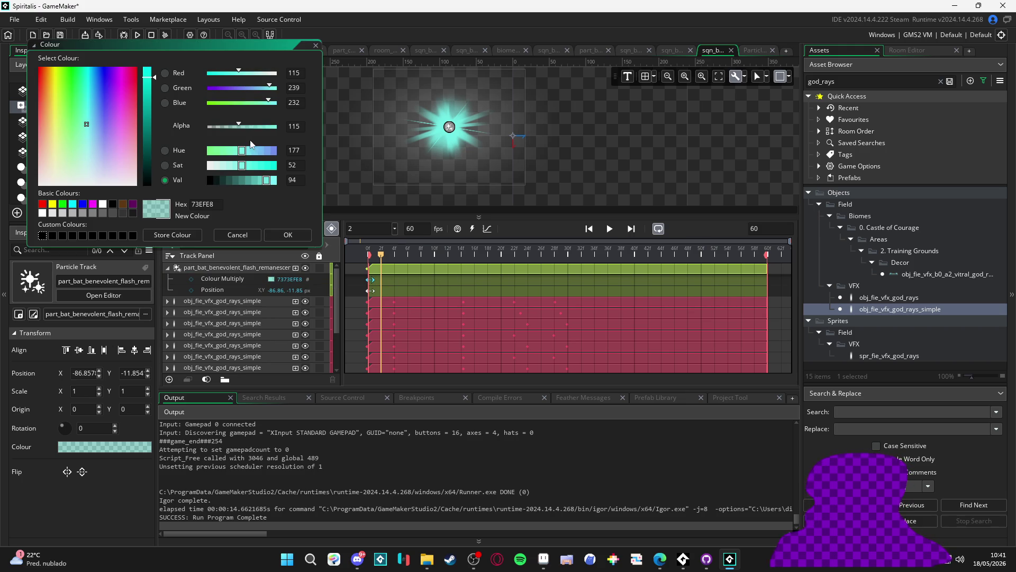
pyautogui.click(290, 234)
# - Lower the first god rays track's frame-0 Colour Multiply alpha to 102 (cyan 73EFE8)
pyautogui.click(168, 301)
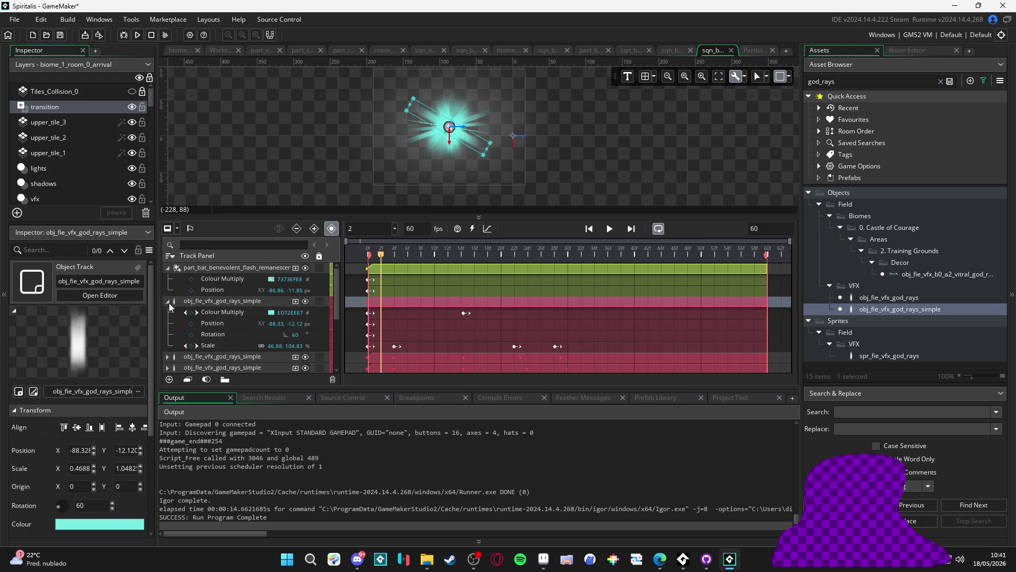
pyautogui.click(222, 313)
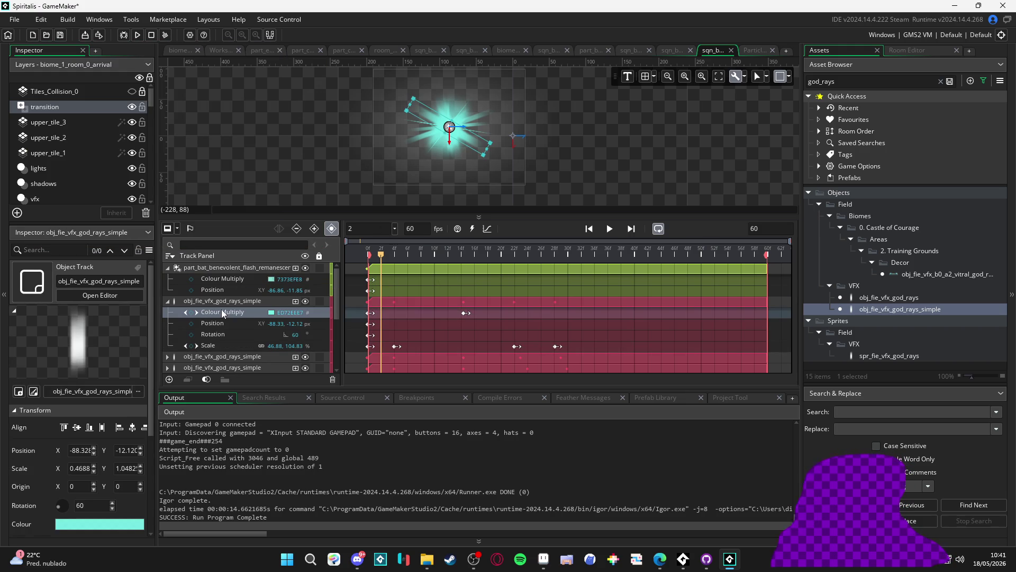
pyautogui.click(465, 313)
pyautogui.moveTo(405, 253)
pyautogui.mouseDown()
pyautogui.moveTo(436, 253)
pyautogui.moveTo(335, 254)
pyautogui.mouseUp()
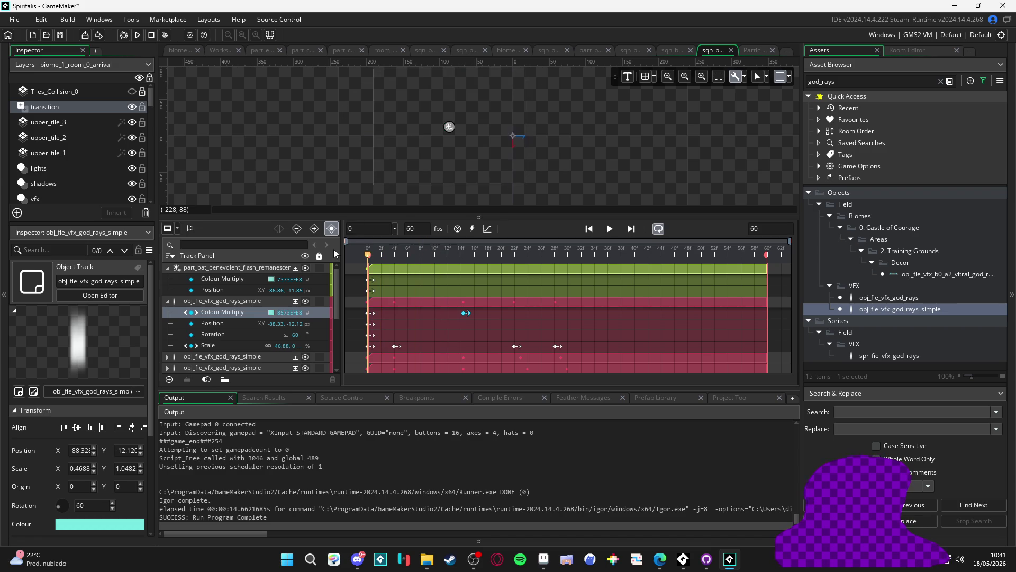
pyautogui.click(370, 314)
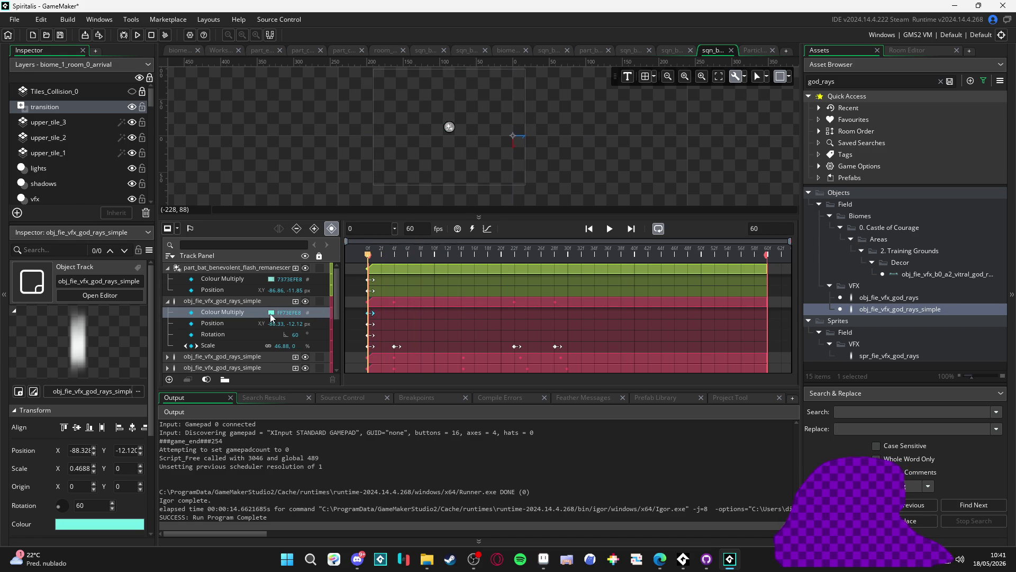
pyautogui.click(272, 314)
pyautogui.click(236, 126)
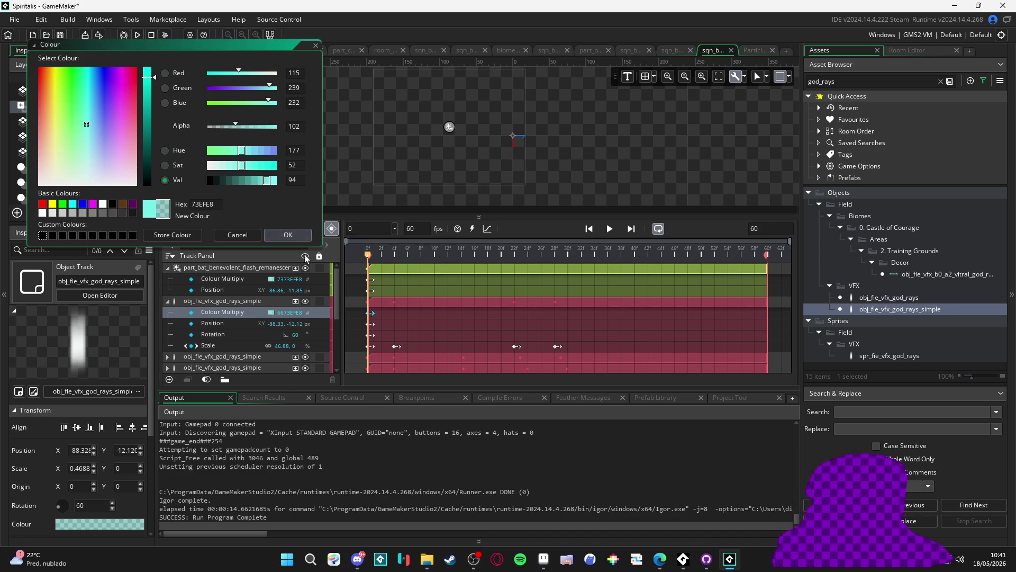
pyautogui.click(288, 235)
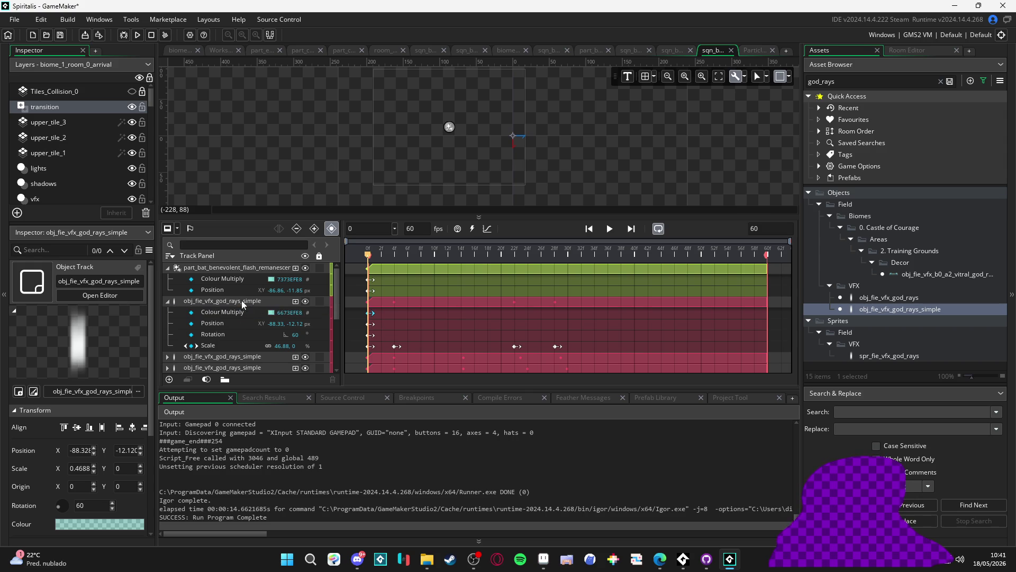
# - Collapse the particle and first god rays tracks and expand the next god rays track's colour property
pyautogui.click(241, 311)
pyautogui.click(246, 277)
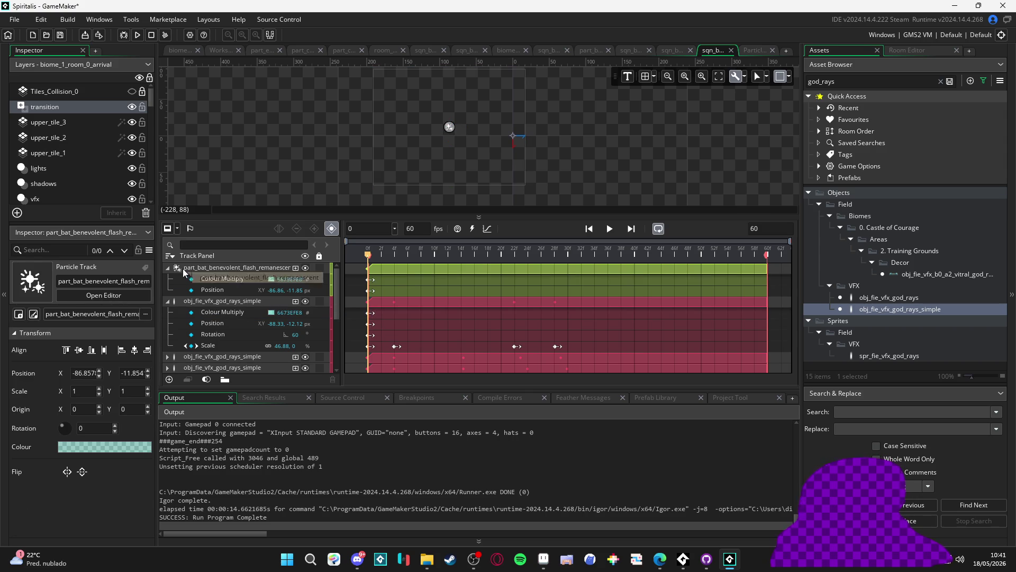
pyautogui.click(168, 268)
pyautogui.click(167, 279)
pyautogui.scroll(-2, 201, 291)
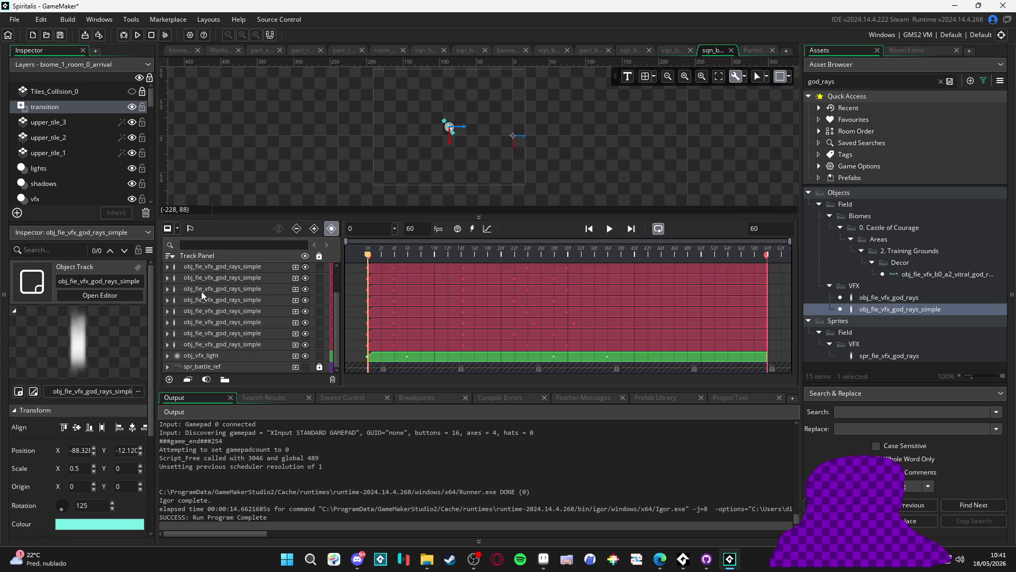
pyautogui.keyDown('shift'); pyautogui.click(231, 344); pyautogui.keyUp('shift')
pyautogui.doubleClick(231, 344)
pyautogui.scroll(3, 232, 318)
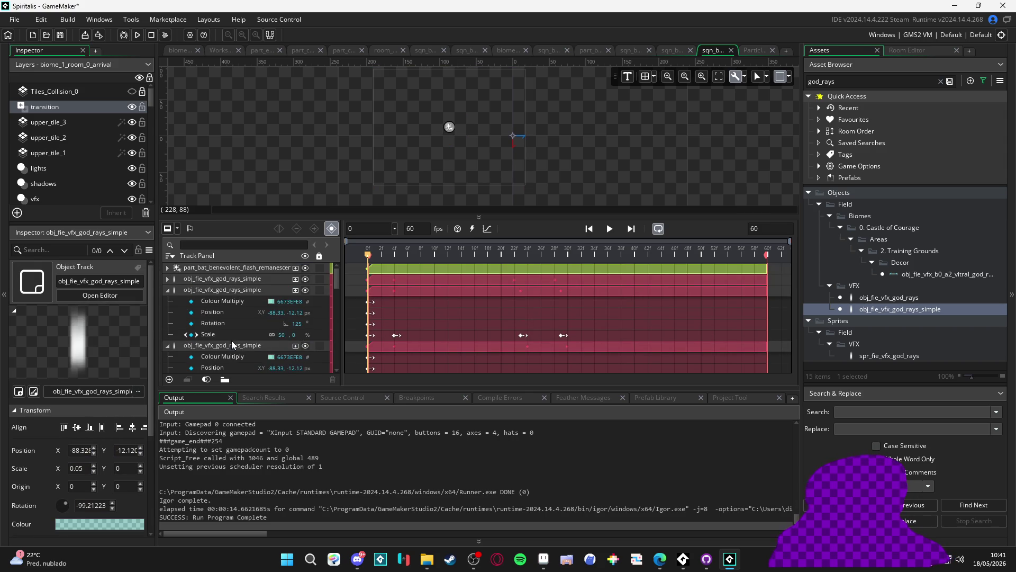
pyautogui.click(207, 306)
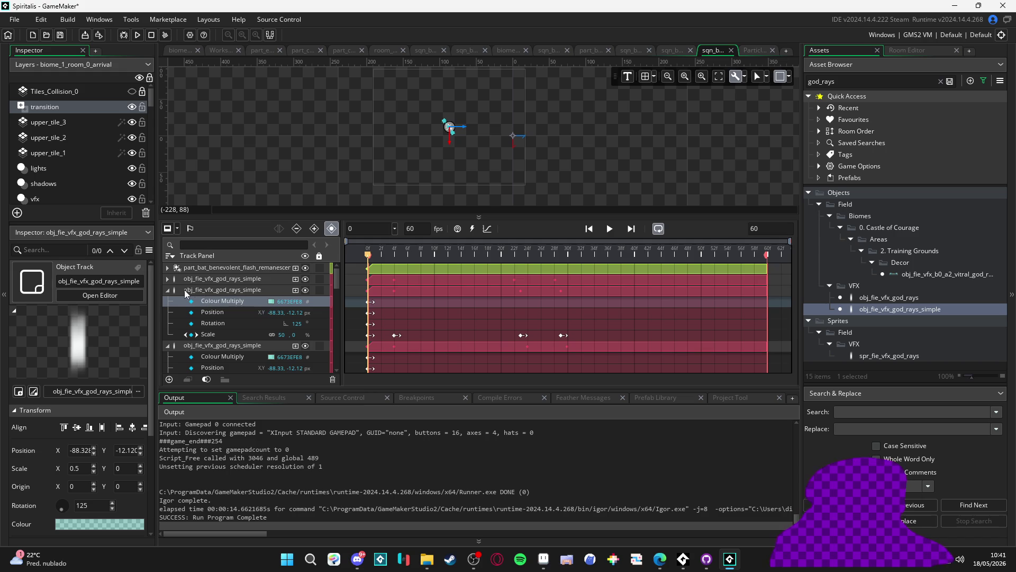
pyautogui.press('space')
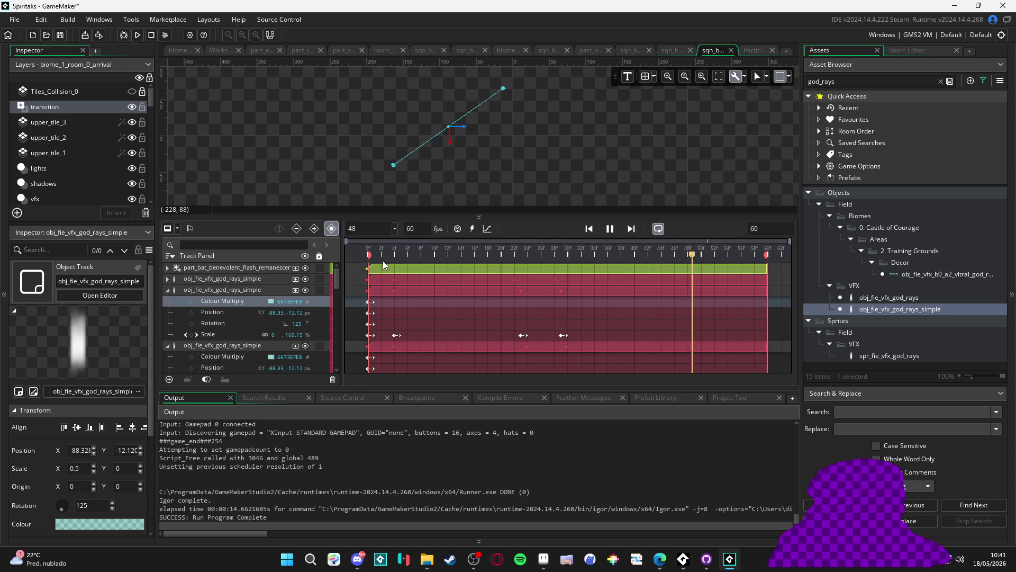
pyautogui.press('F5')
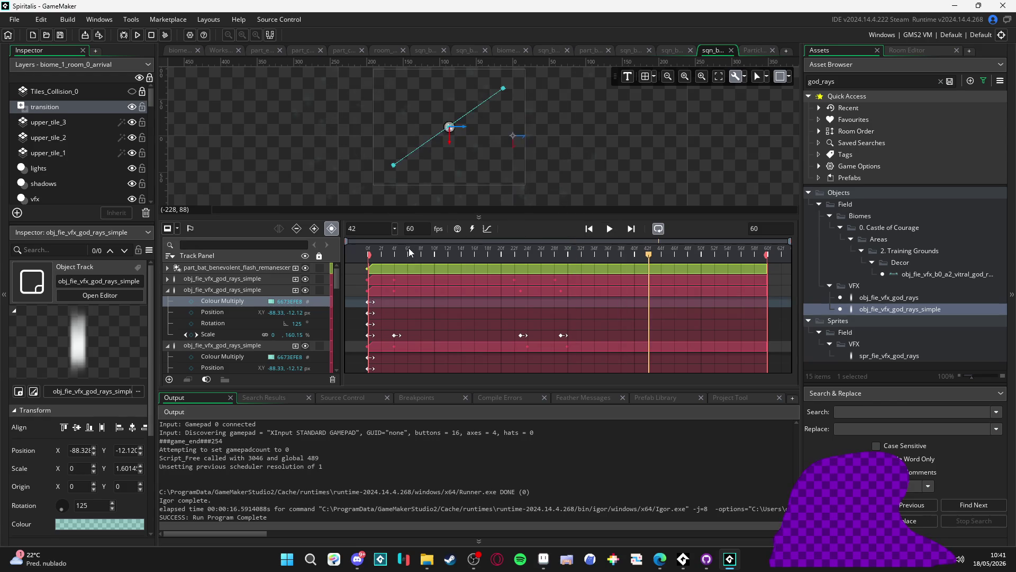
# - Lower this god rays track's frame-0 colour alpha to about 41, giving 2973EFE8
pyautogui.click(355, 253)
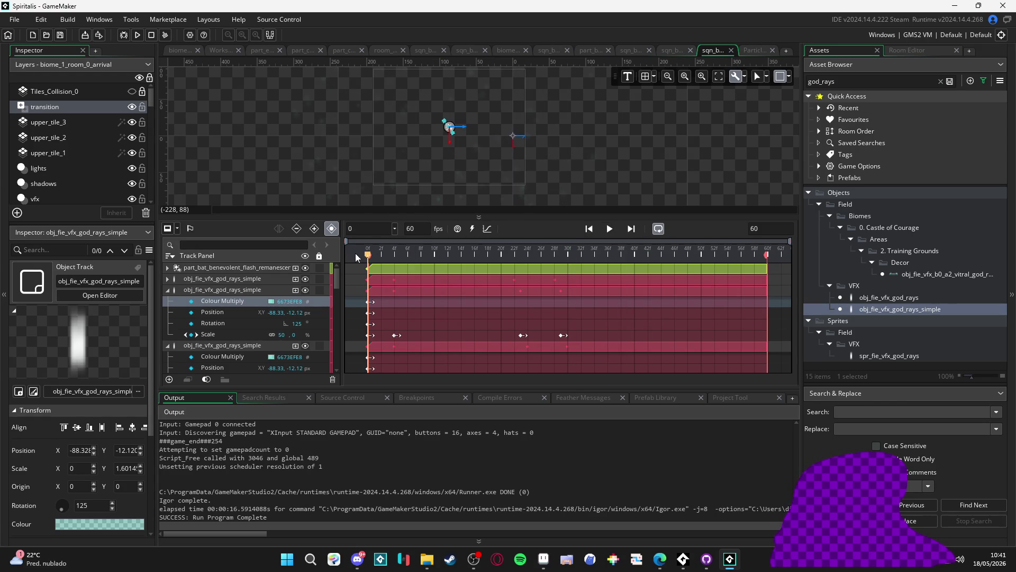
pyautogui.click(272, 302)
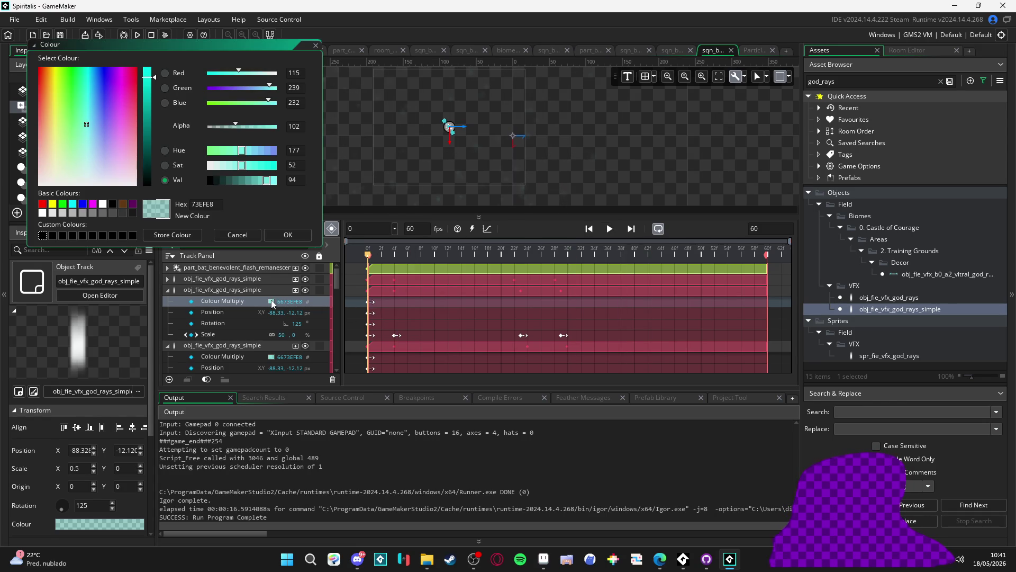
pyautogui.click(221, 127)
pyautogui.click(286, 235)
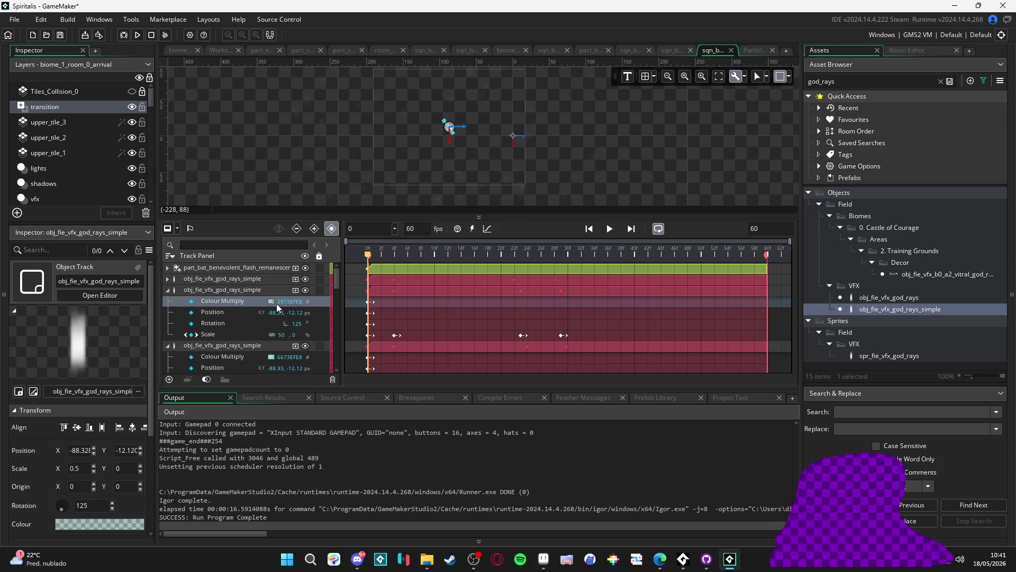
# - Expand and collapse each of the eight god_rays_simple tracks to inspect them
pyautogui.doubleClick(196, 279)
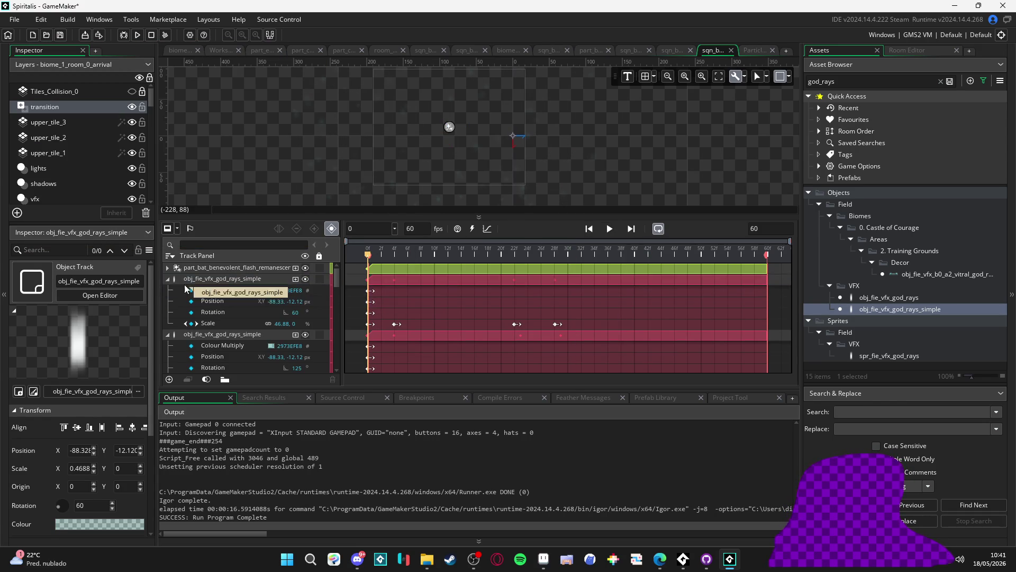
pyautogui.click(167, 279)
pyautogui.click(167, 290)
pyautogui.click(172, 301)
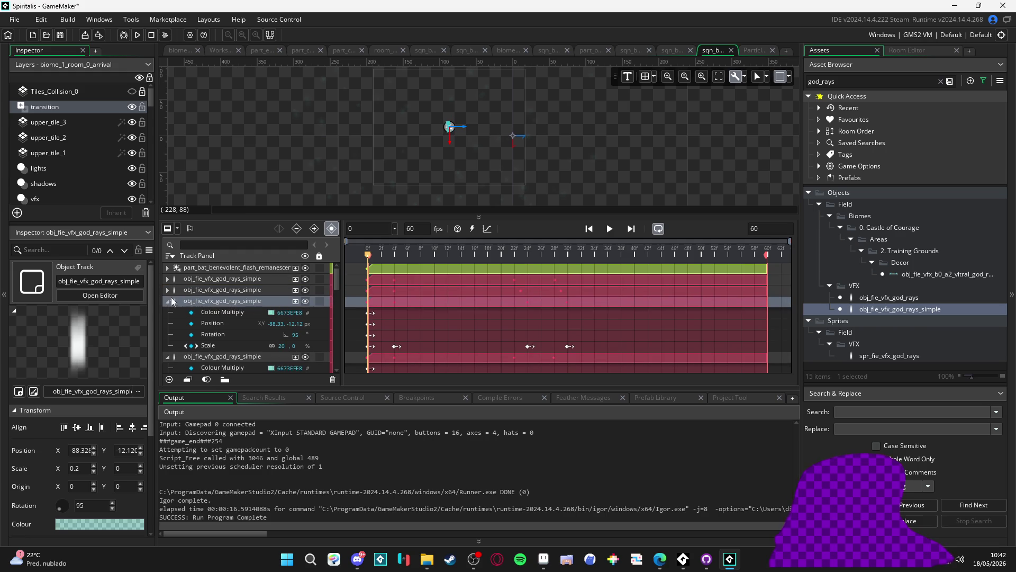
pyautogui.click(172, 301)
pyautogui.click(172, 312)
pyautogui.click(172, 323)
pyautogui.click(172, 334)
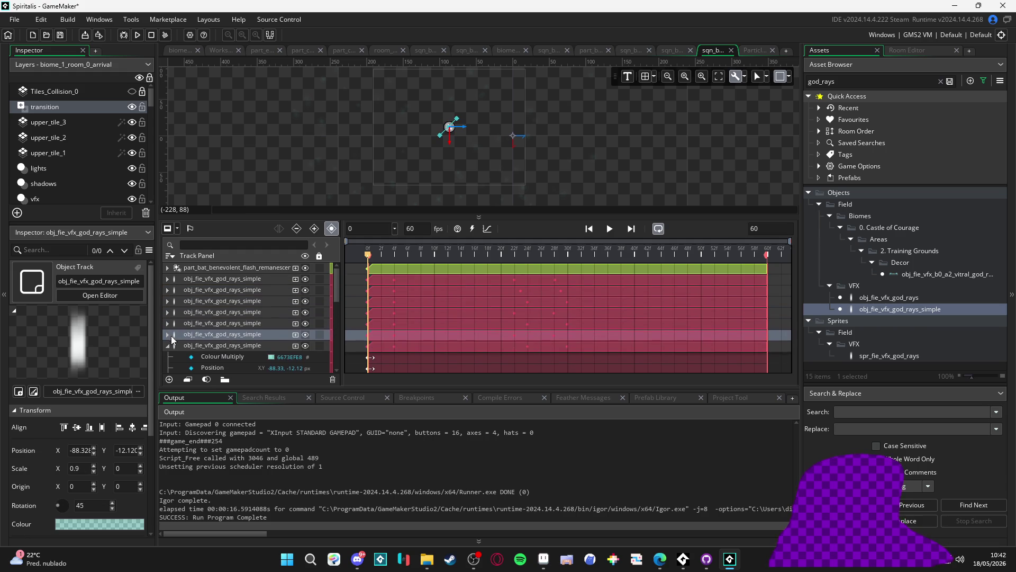
pyautogui.scroll(-2, 172, 338)
pyautogui.click(168, 311)
pyautogui.click(171, 307)
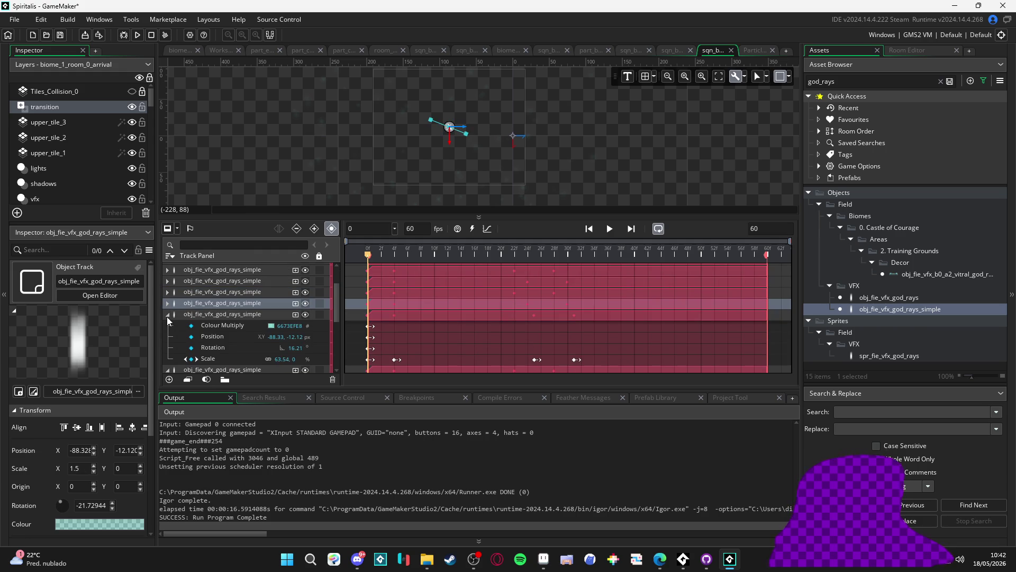
pyautogui.click(166, 317)
pyautogui.click(171, 339)
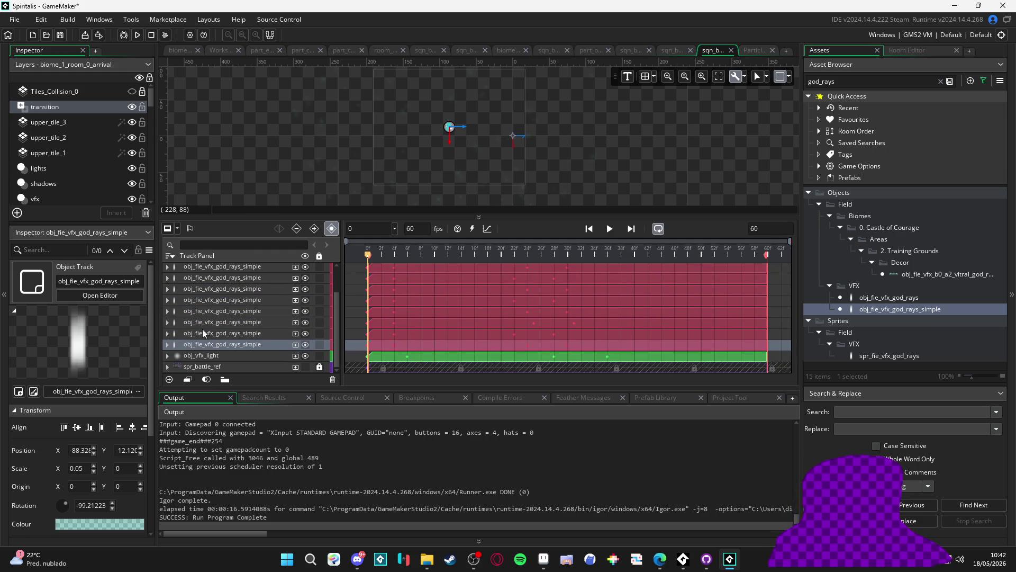
pyautogui.scroll(1, 206, 333)
# - Select all eight god rays tracks and expand them to compare keyframes
pyautogui.click(196, 300)
pyautogui.scroll(-1, 198, 305)
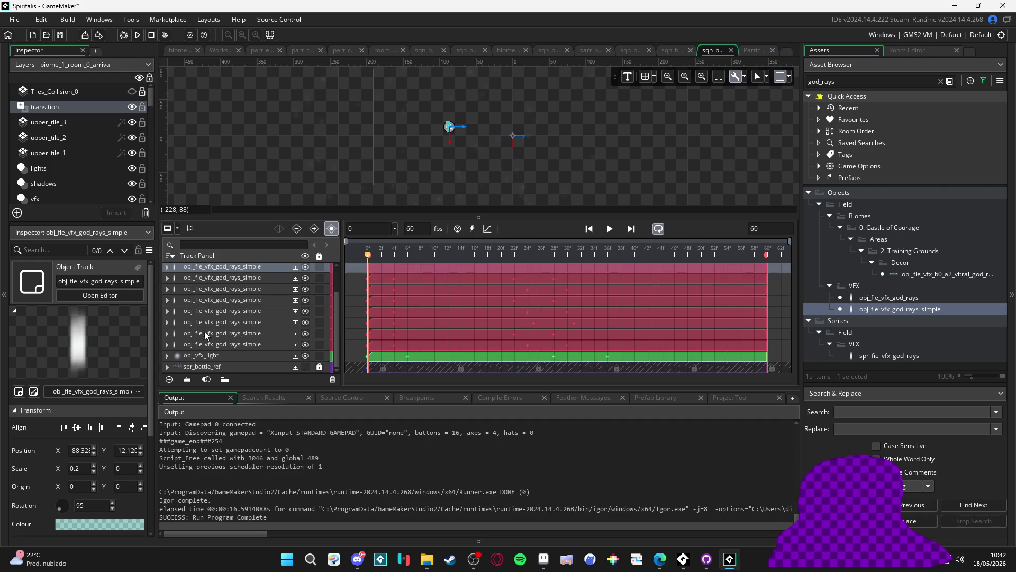
pyautogui.keyDown('shift'); pyautogui.click(207, 349); pyautogui.keyUp('shift')
pyautogui.click(207, 349)
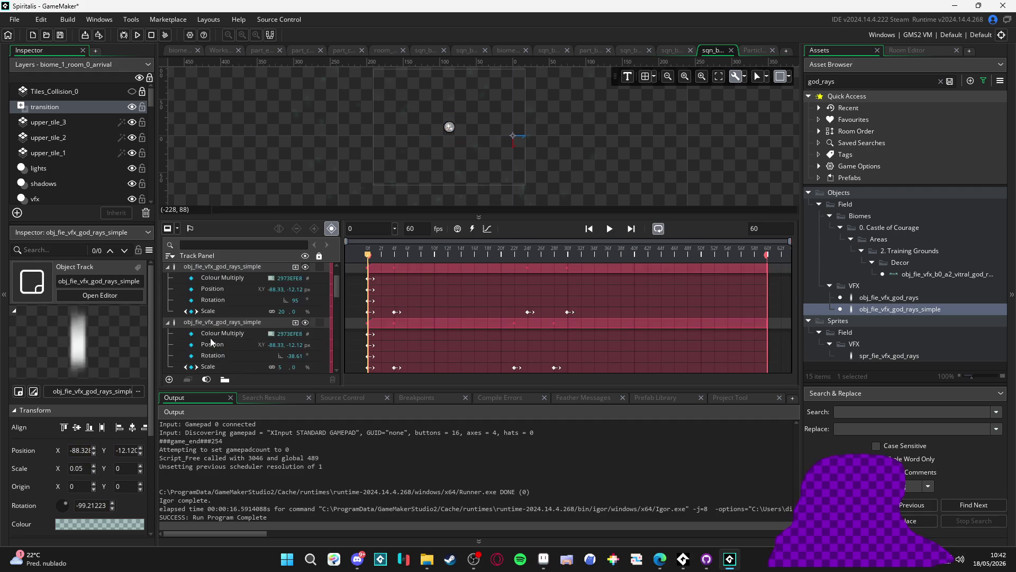
pyautogui.scroll(-3, 234, 290)
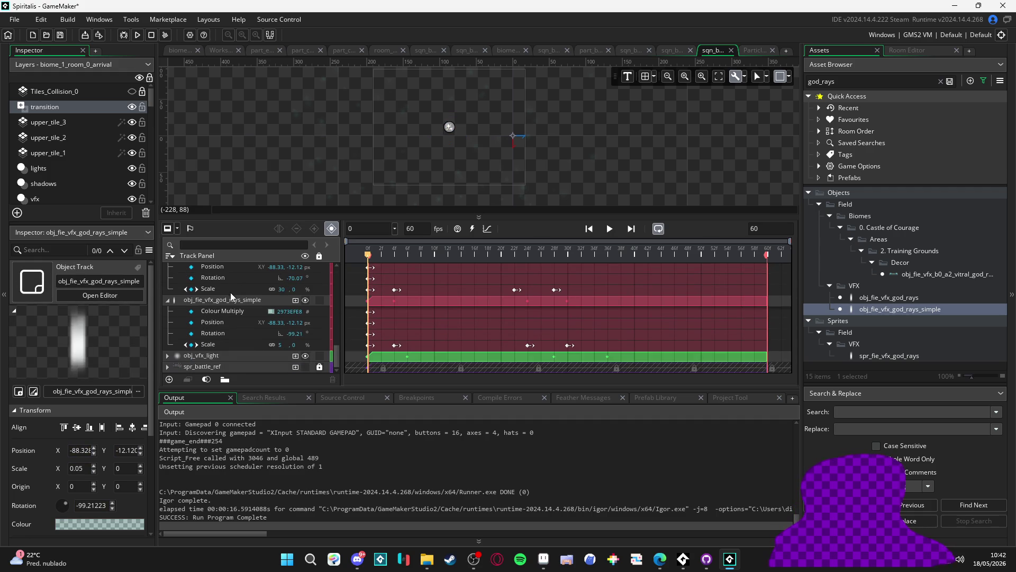
pyautogui.scroll(-2, 223, 354)
pyautogui.click(412, 256)
pyautogui.press('space')
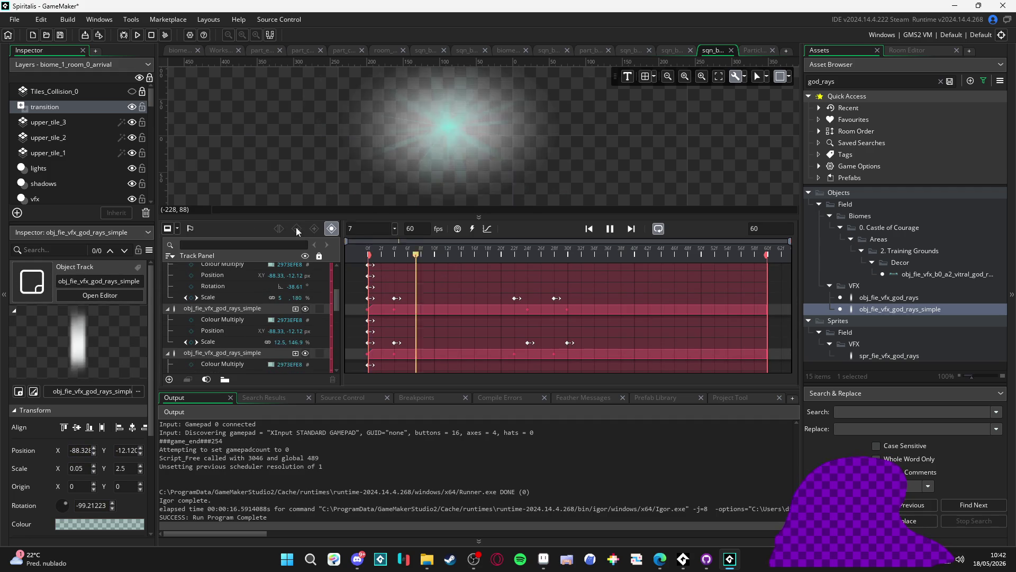
pyautogui.press('space')
pyautogui.press('F5')
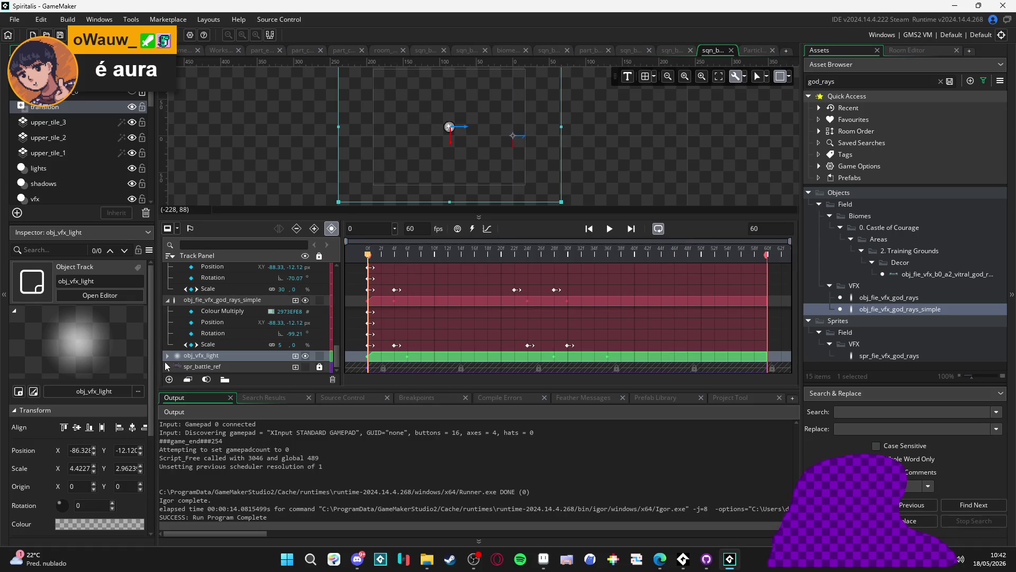
# - Set the obj_vfx_light track's frame-6 Colour Multiply to half-transparent white, 80FFFFFF
pyautogui.click(175, 358)
pyautogui.scroll(-1, 306, 334)
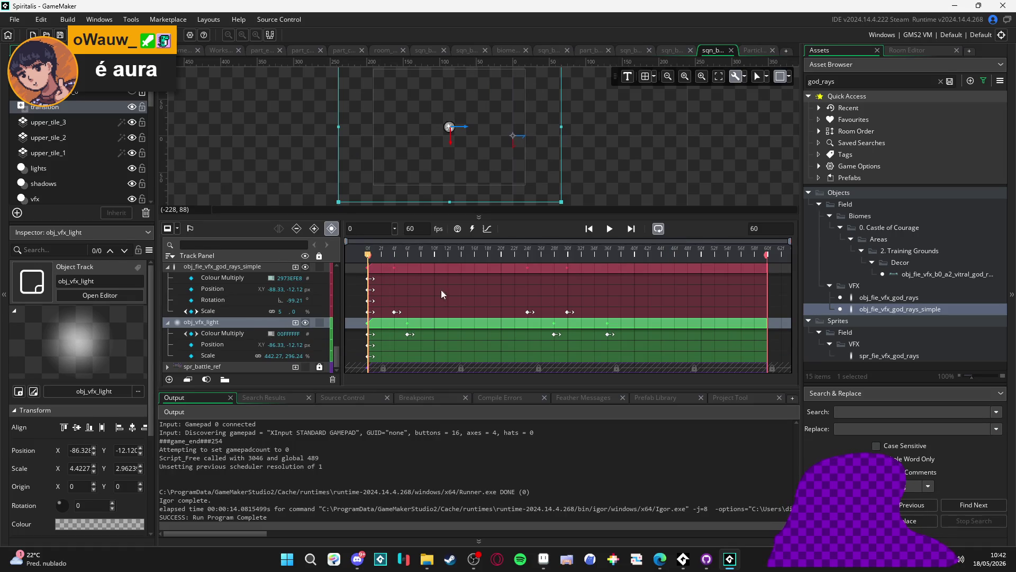
pyautogui.moveTo(396, 257); pyautogui.dragTo(411, 254)
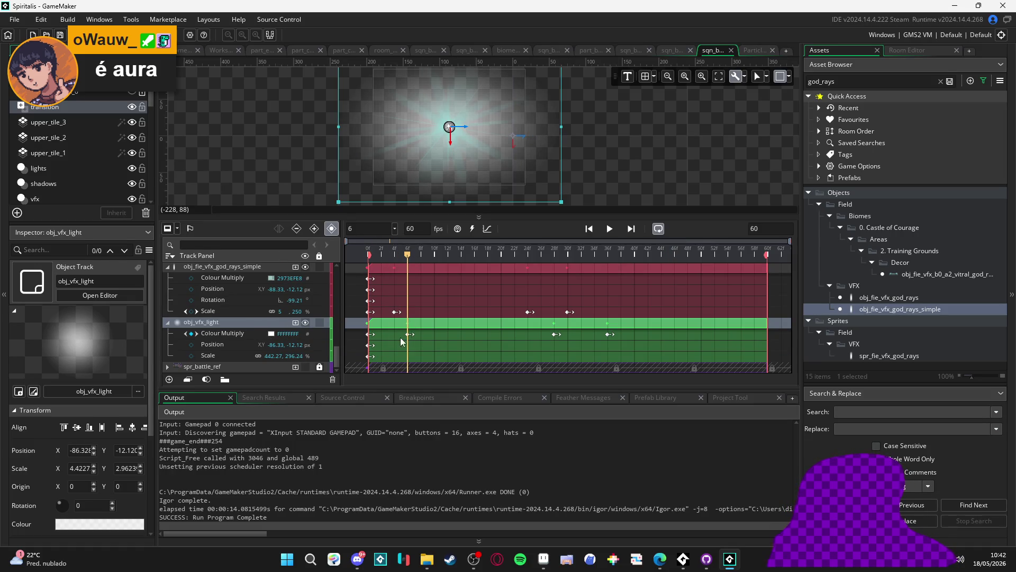
pyautogui.click(271, 333)
pyautogui.click(243, 127)
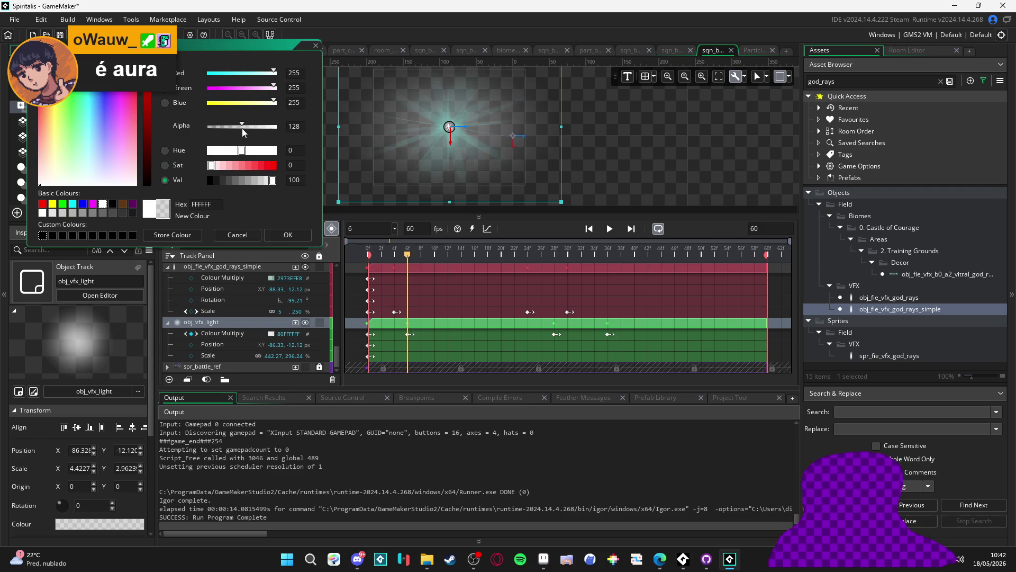
pyautogui.click(288, 234)
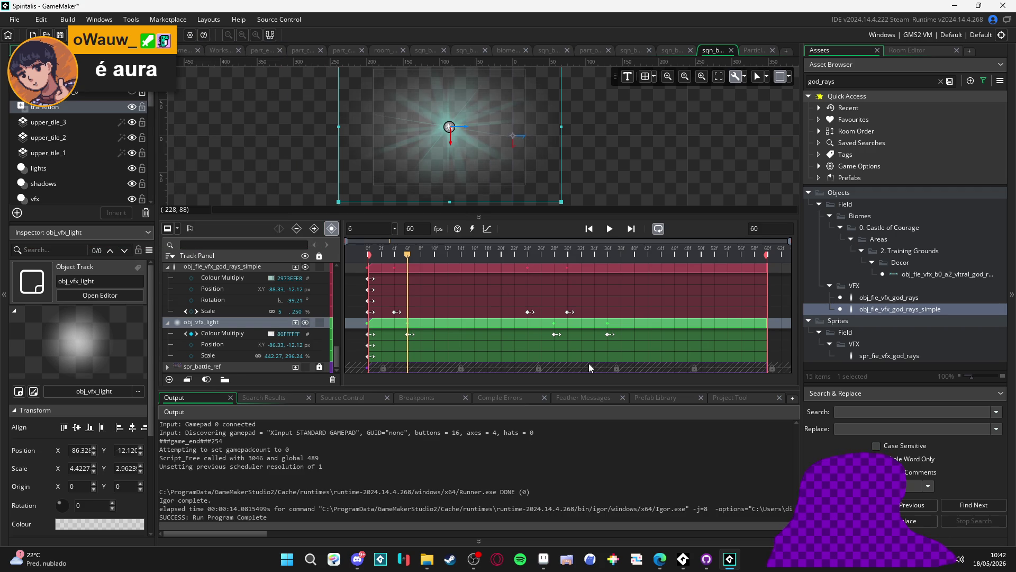
# - Lower the light's frame-28 colour alpha to 122, then play the sequence preview
pyautogui.click(555, 335)
pyautogui.click(555, 258)
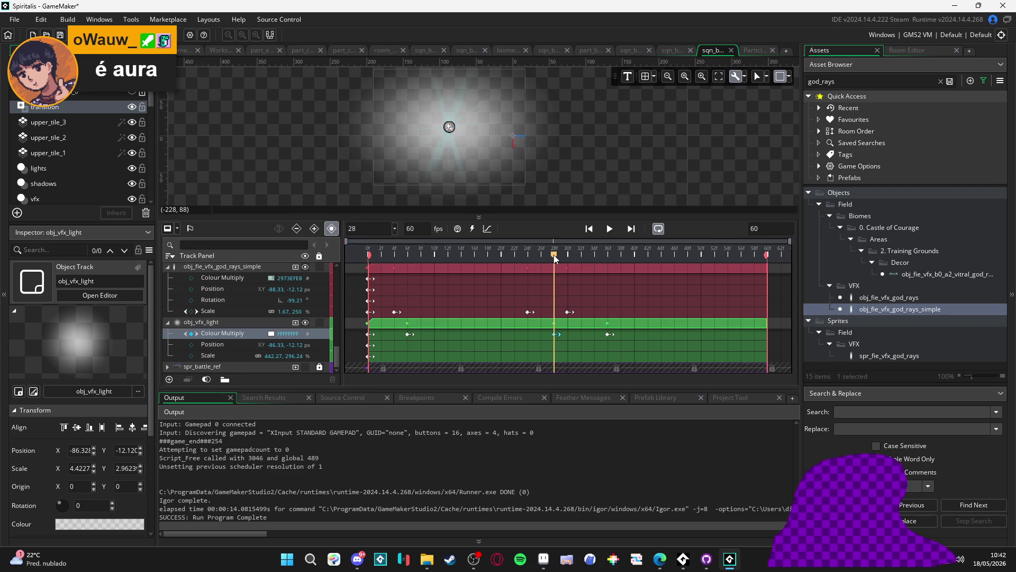
pyautogui.click(271, 333)
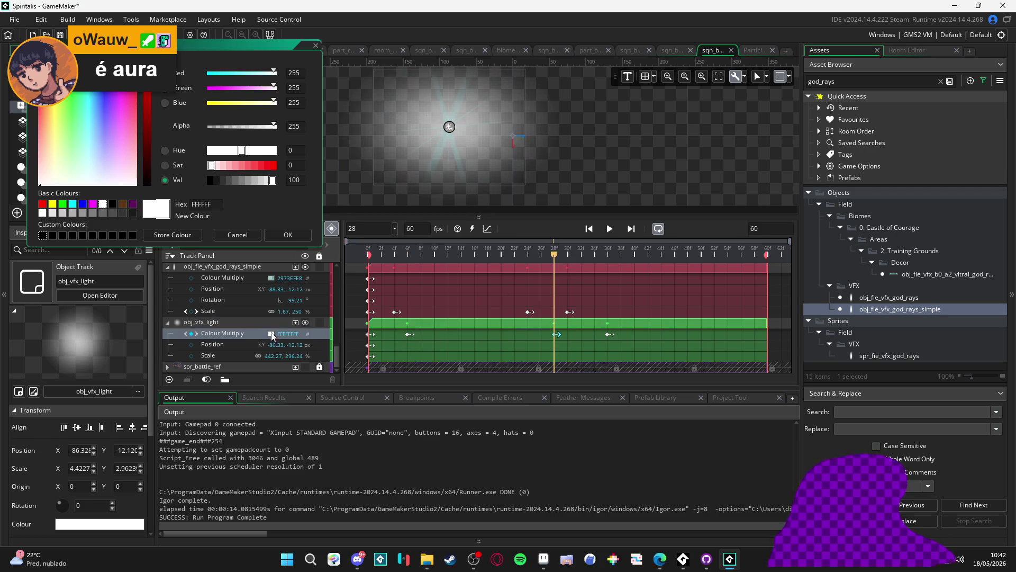
pyautogui.click(240, 127)
pyautogui.press('Return')
pyautogui.click(608, 255)
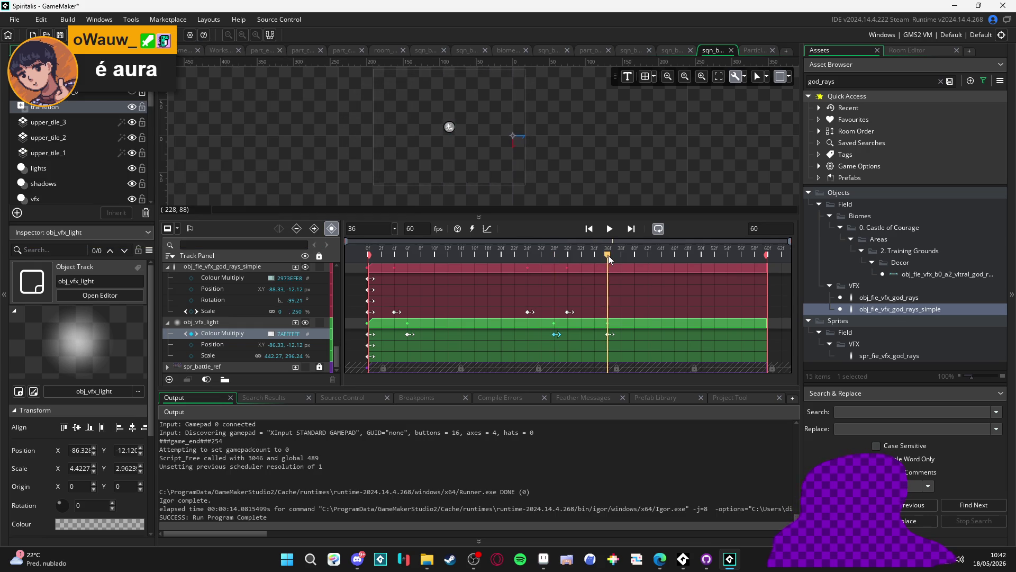
pyautogui.press('space')
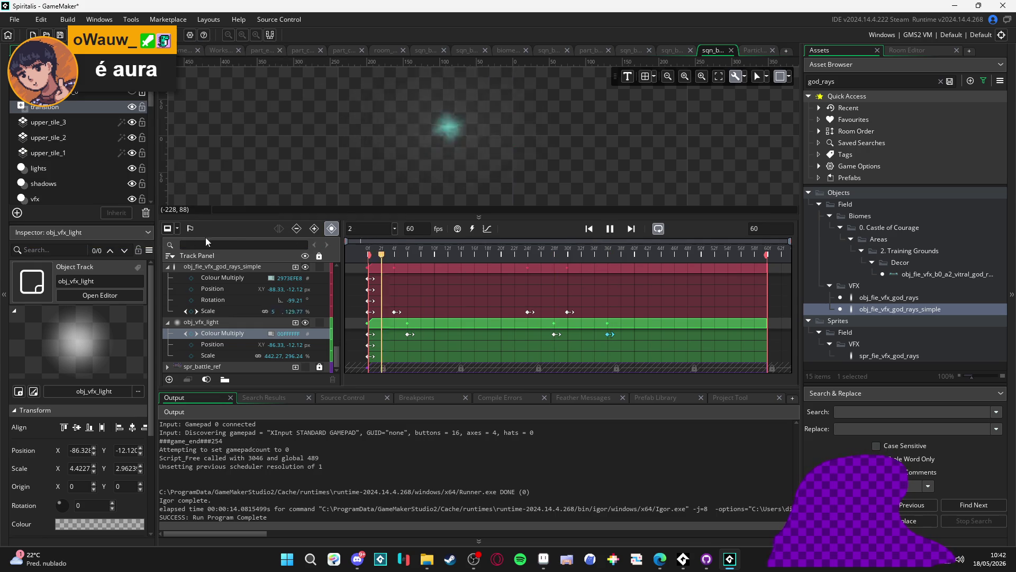
# - Build and run the game with F5 to playtest the dimmer light flash
pyautogui.press('F5')
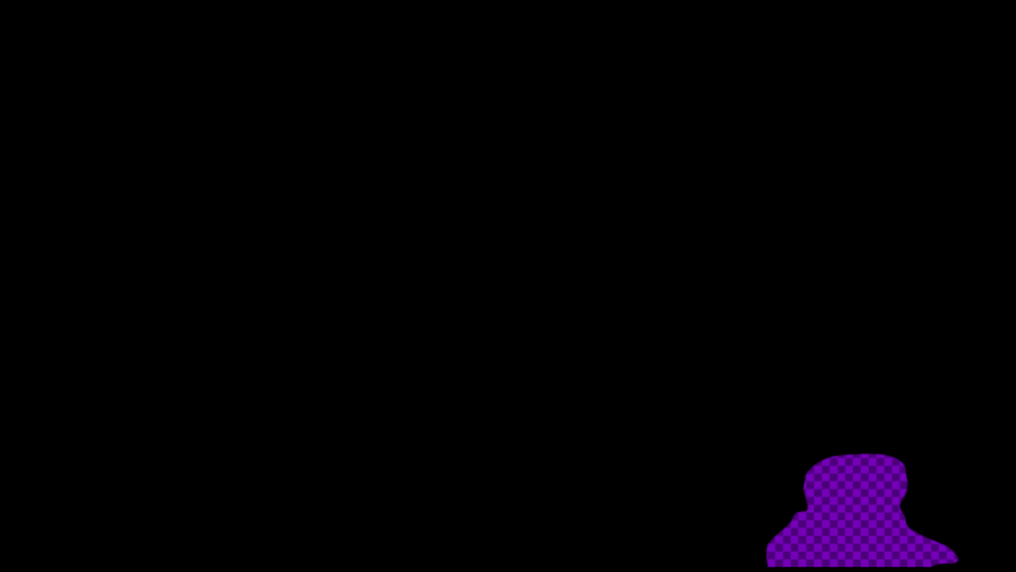
pyautogui.scroll(-5, 898, 208)
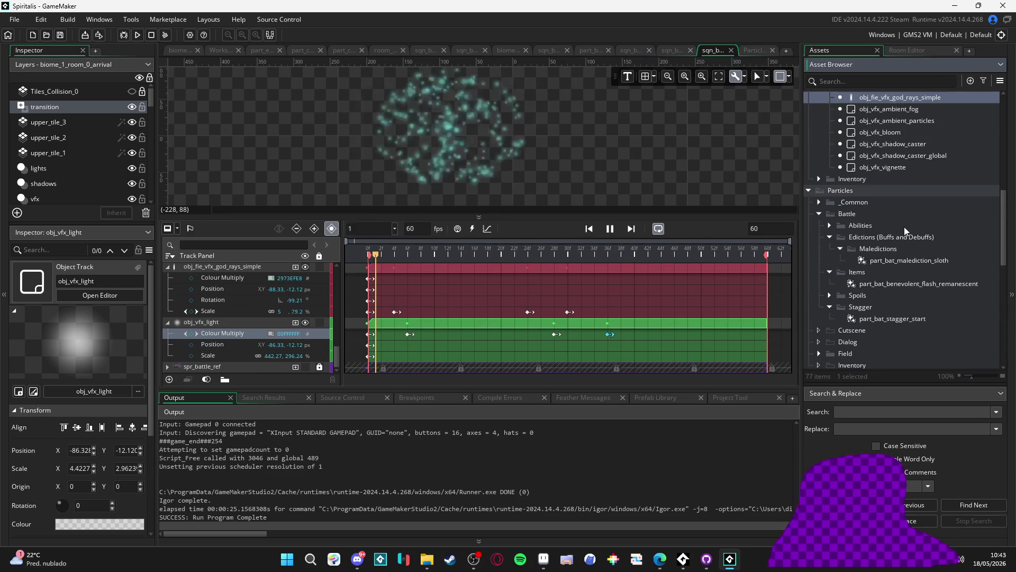
# - Open part_bat_benevolent_flash_remanescent's emitter settings and replay its burst preview
pyautogui.doubleClick(921, 258)
pyautogui.doubleClick(917, 284)
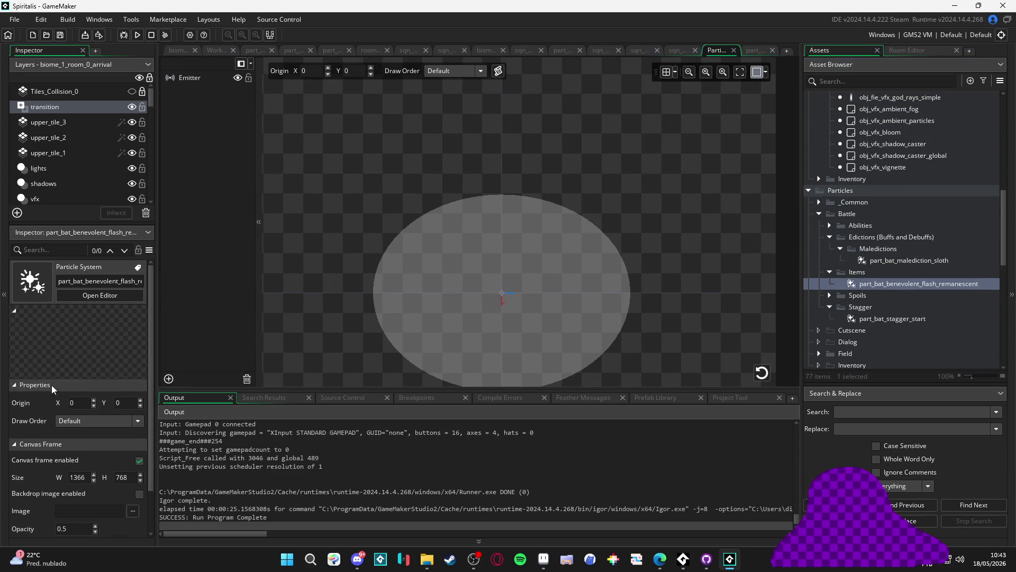
pyautogui.scroll(-2, 36, 421)
pyautogui.scroll(2, 44, 449)
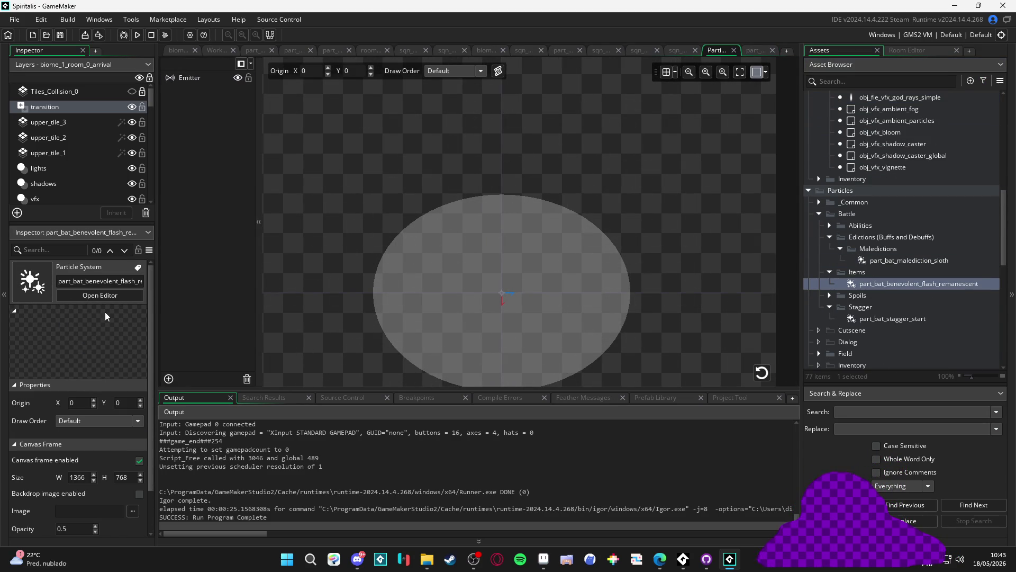
pyautogui.click(187, 80)
pyautogui.scroll(-5, 37, 416)
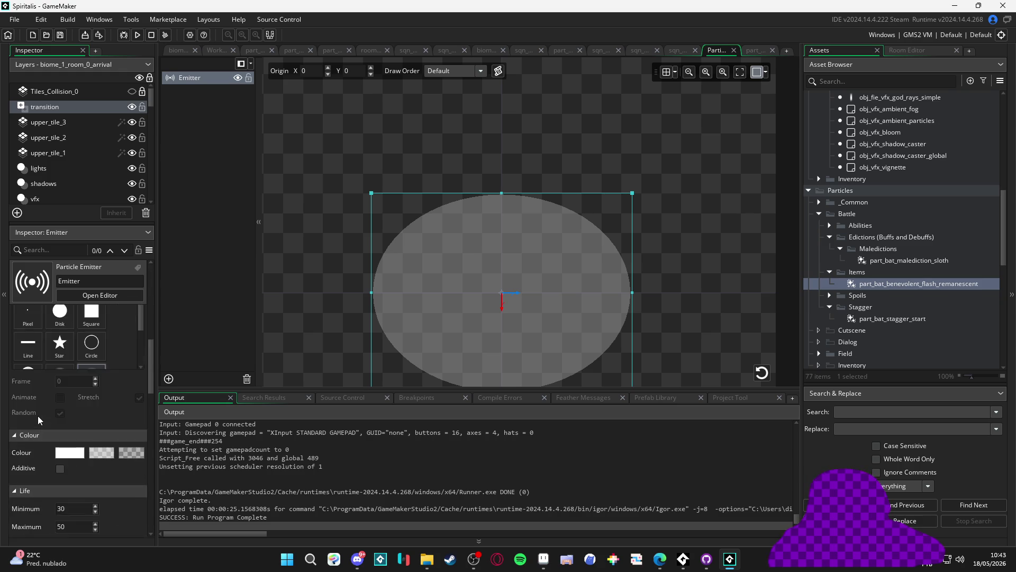
pyautogui.scroll(-10, 37, 415)
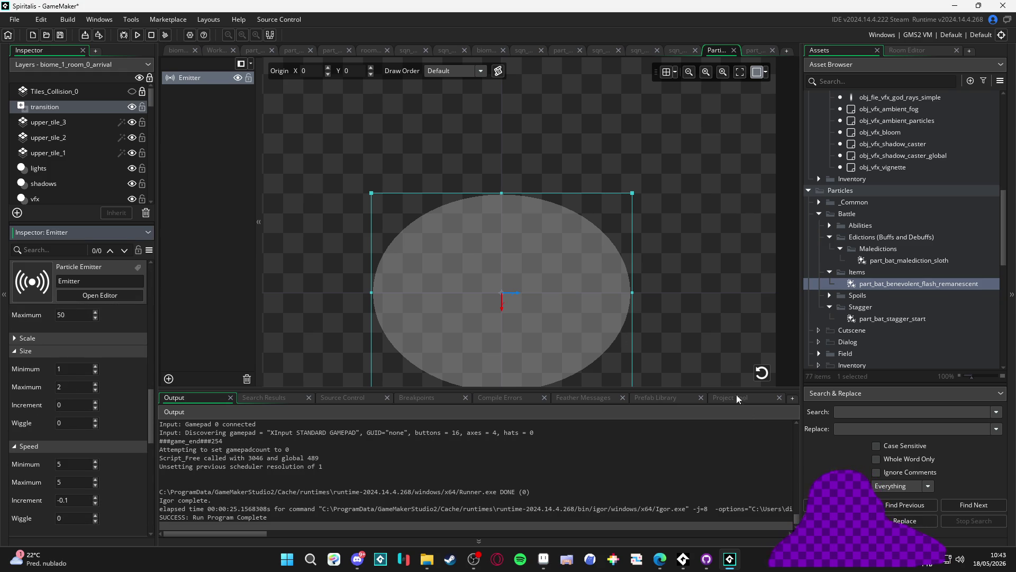
pyautogui.click(758, 377)
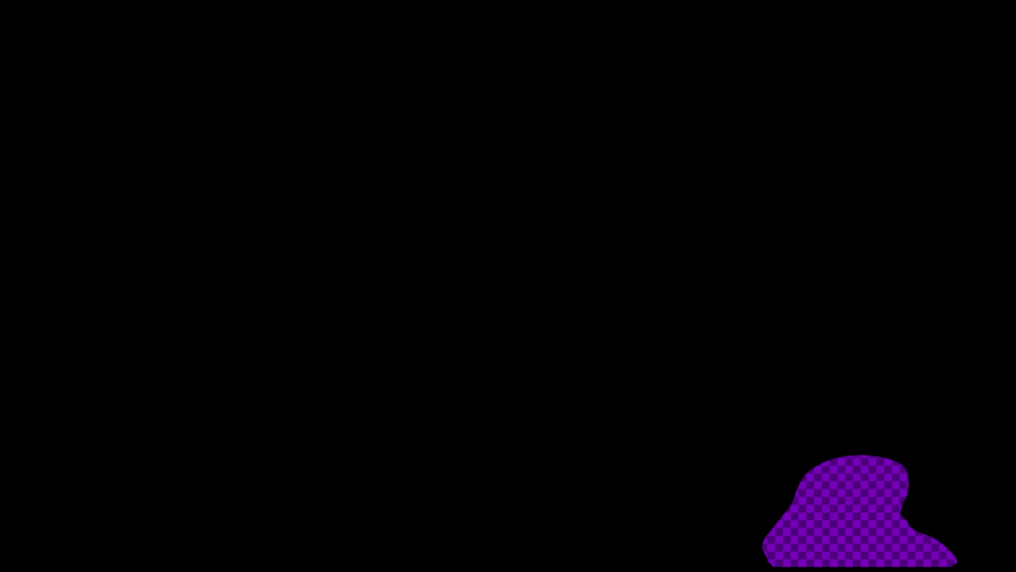
# - In System > Configs, lower Master volume to one bar and Music to zero, then resume play
pyautogui.press('Down')
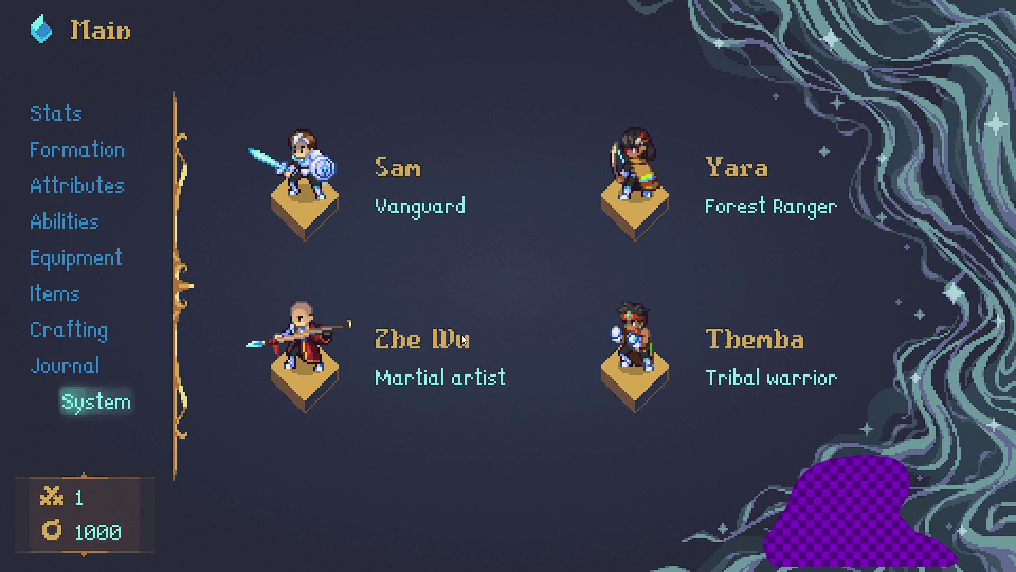
pyautogui.press('Return')
pyautogui.press('e')
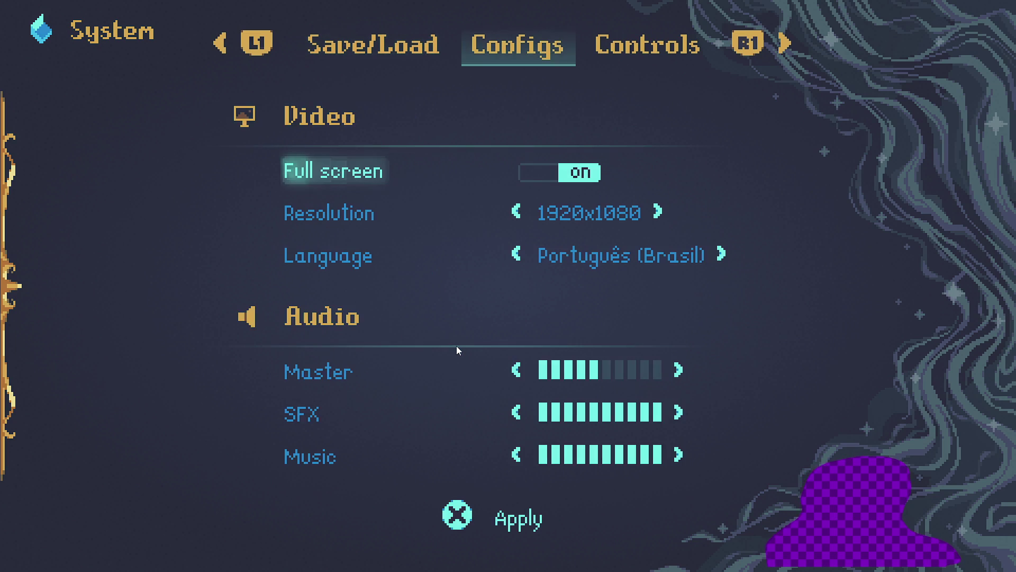
pyautogui.press('Down')
pyautogui.press('Down')
pyautogui.press('Down')
pyautogui.press('Left')
pyautogui.press('Left')
pyautogui.press('Left')
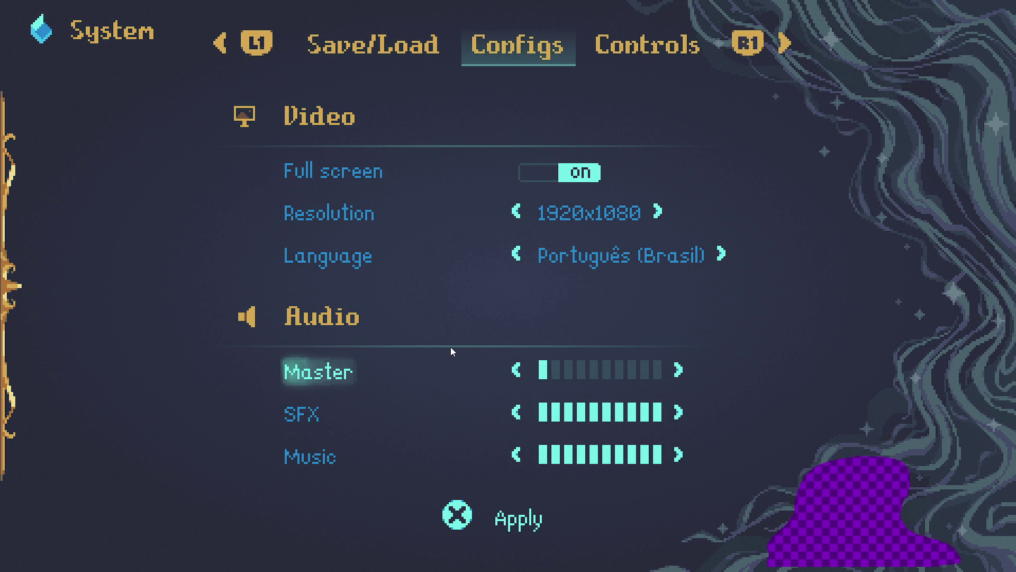
pyautogui.press('Down')
pyautogui.press('Down')
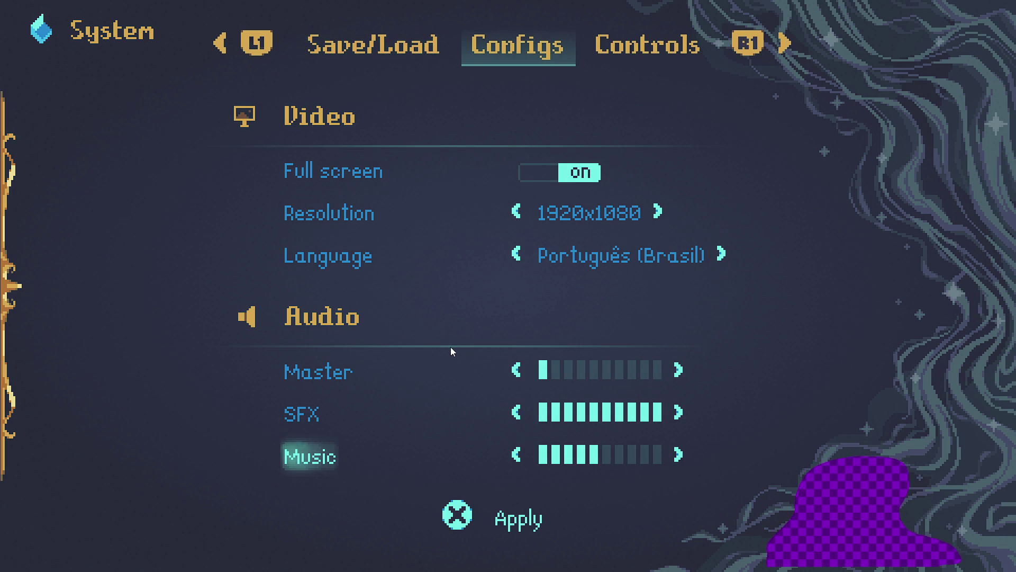
pyautogui.press('Left')
pyautogui.press('Left')
pyautogui.press('Left')
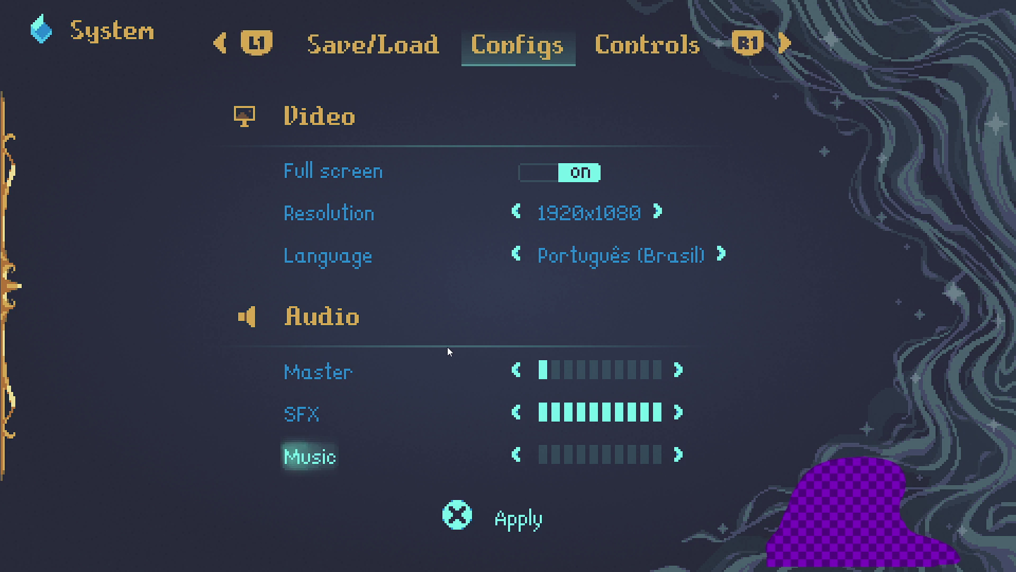
pyautogui.press('Escape')
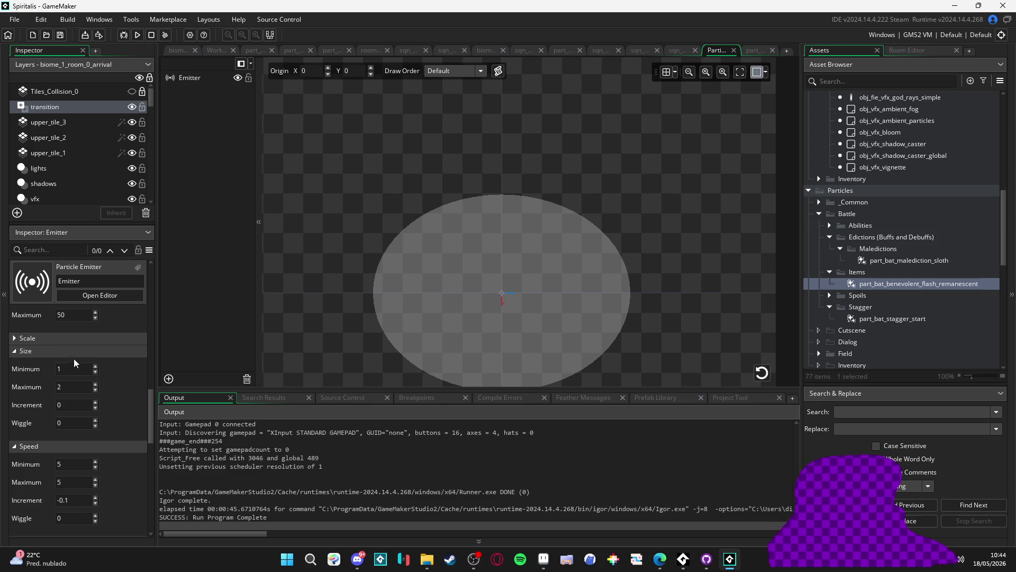
# - Close the test game and set the emitter's Speed to minimum 1, maximum 2, previewing the burst
pyautogui.click(24, 352)
pyautogui.click(22, 353)
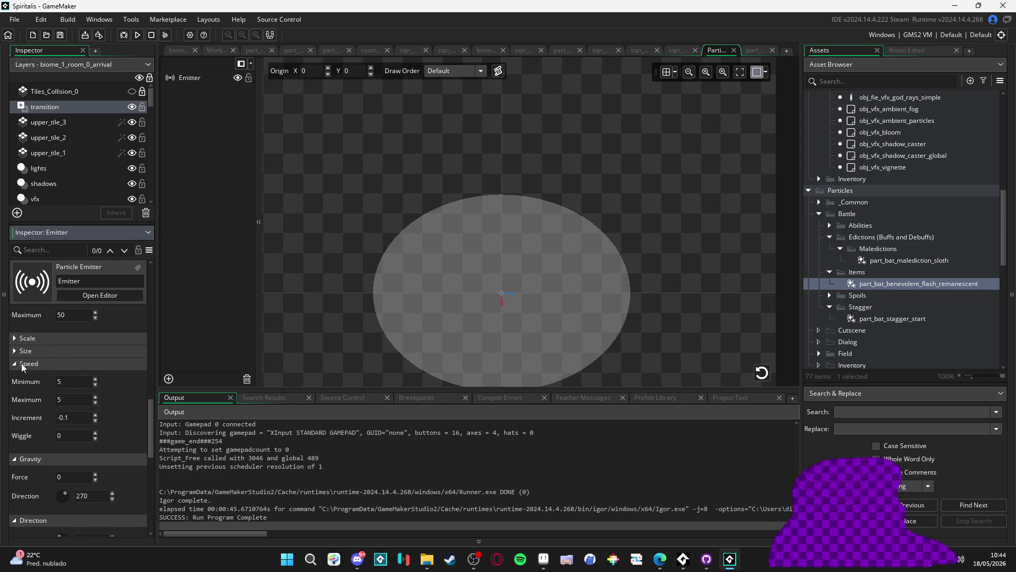
pyautogui.click(24, 365)
pyautogui.click(22, 374)
pyautogui.click(27, 389)
pyautogui.click(33, 402)
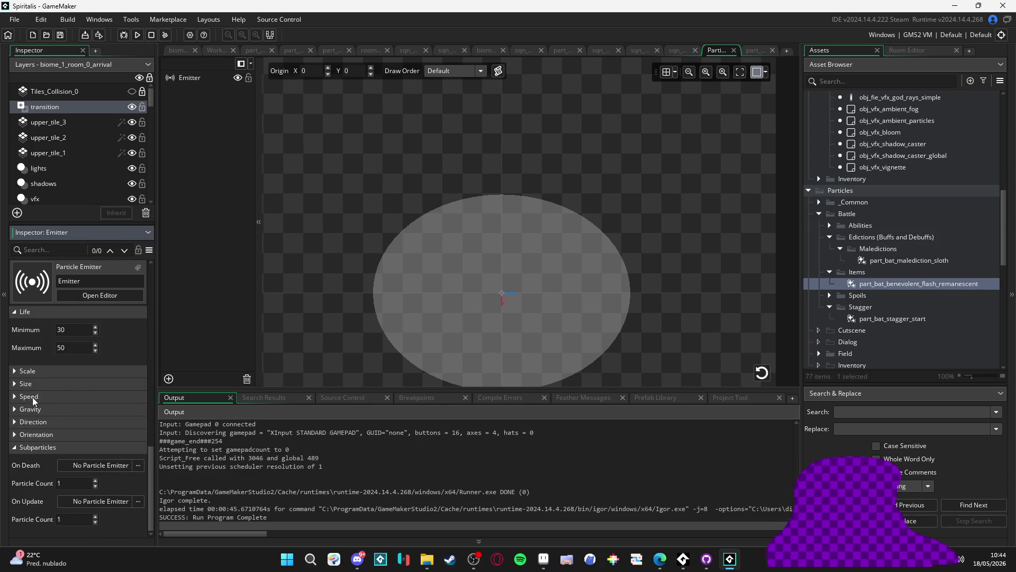
pyautogui.click(34, 394)
pyautogui.click(33, 395)
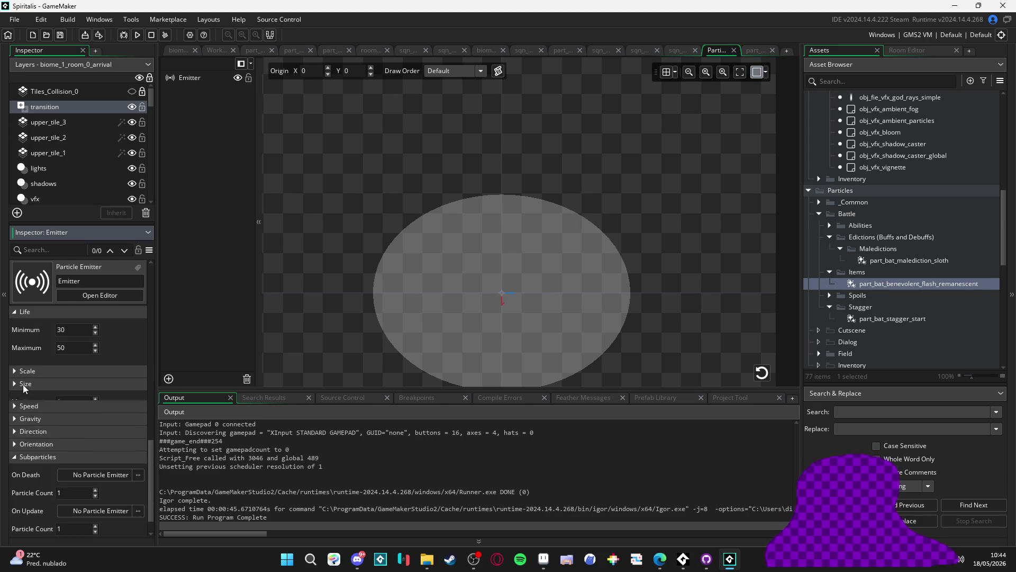
pyautogui.click(27, 397)
pyautogui.hotkey('ctrl', 'a')
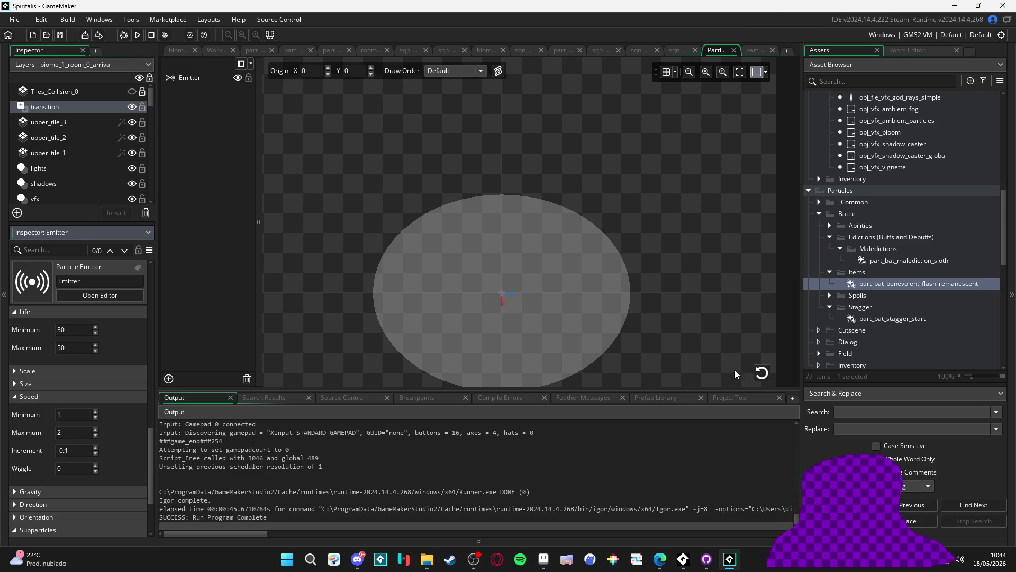
pyautogui.click(761, 373)
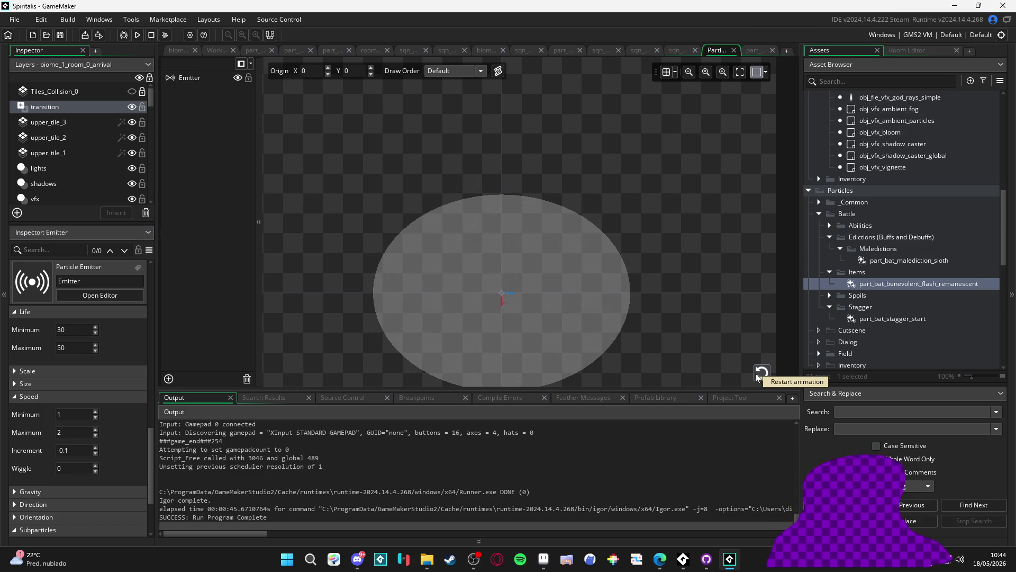
pyautogui.click(760, 373)
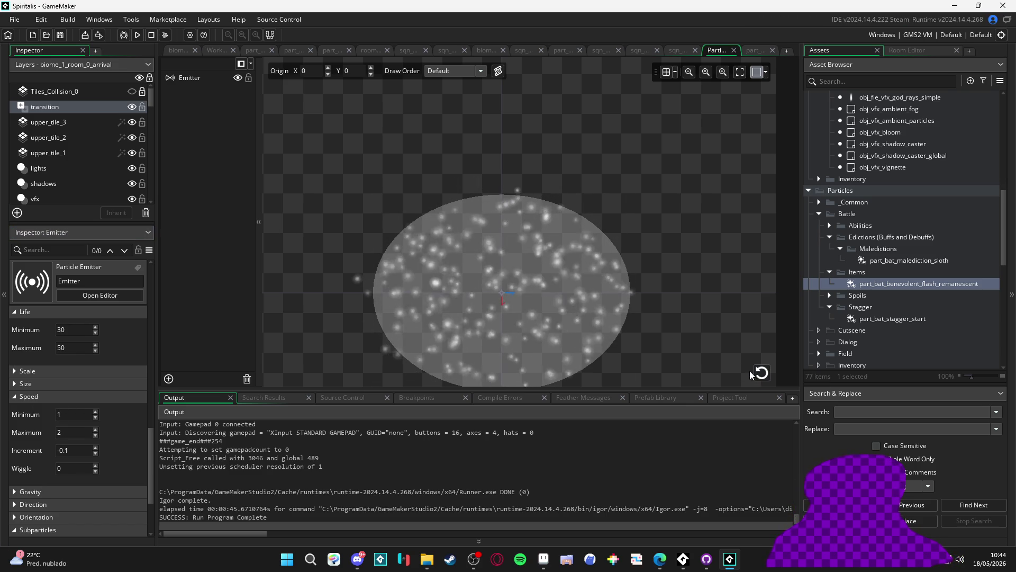
# - Raise the particles' maximum life from 50 to 100 and replay the burst
pyautogui.click(77, 346)
pyautogui.write('100')
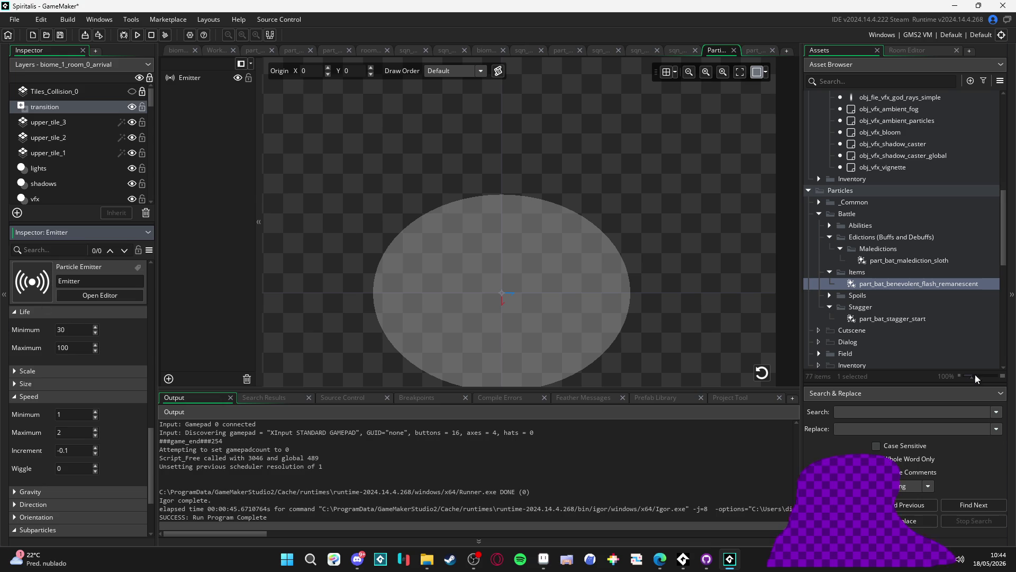
pyautogui.click(762, 373)
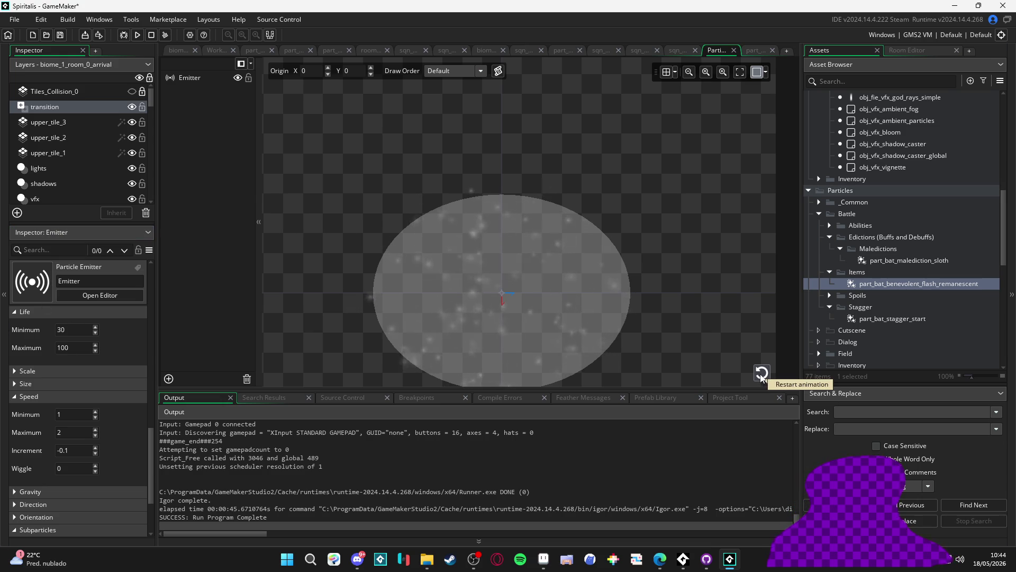
pyautogui.click(761, 374)
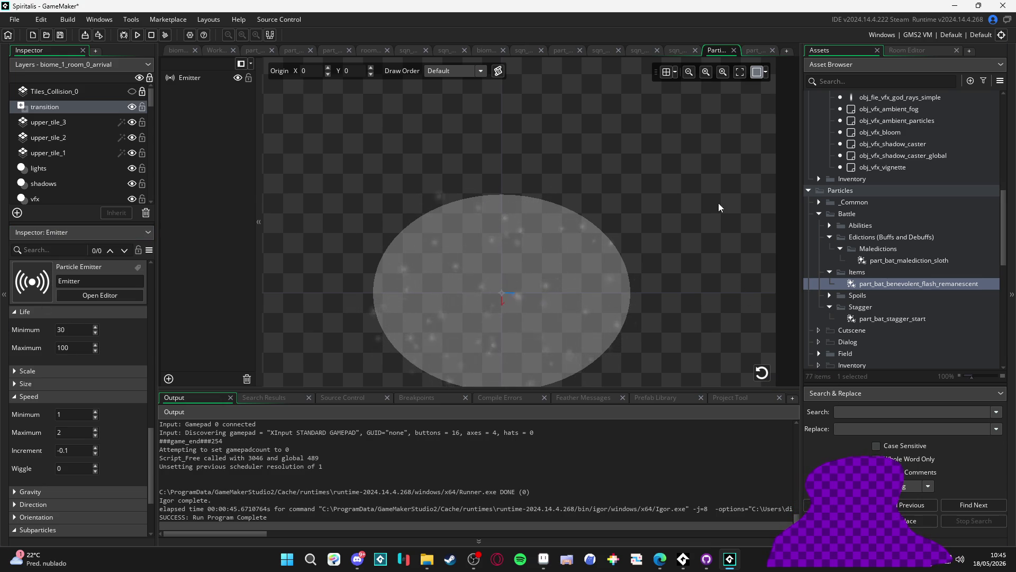
pyautogui.click(744, 49)
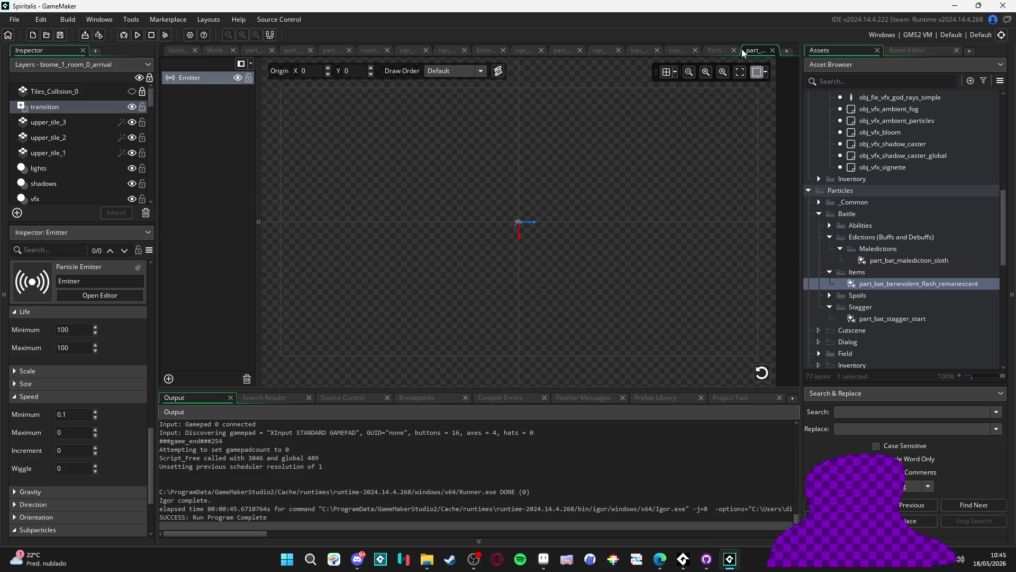
pyautogui.click(697, 50)
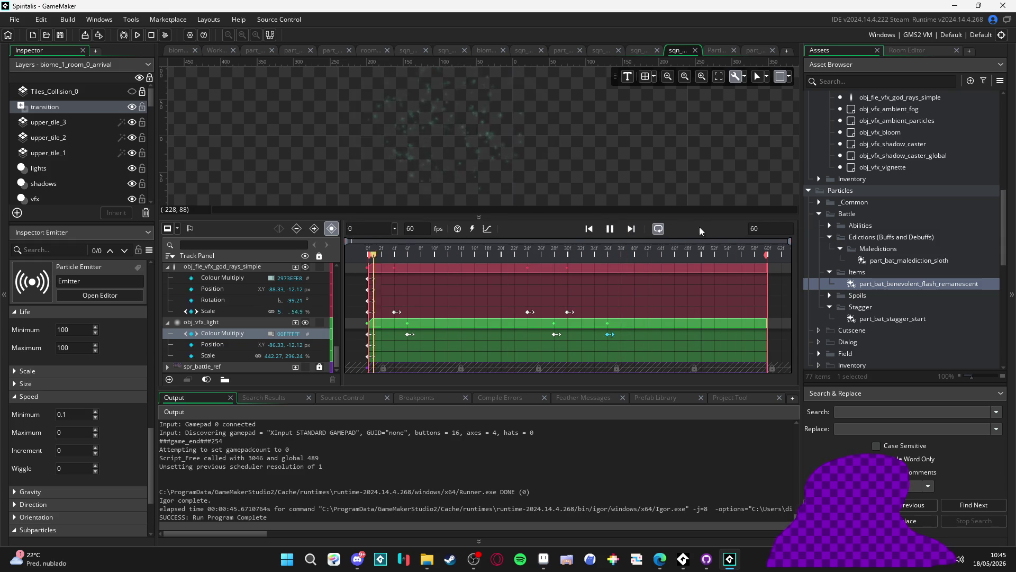
# - Set the sequence's total length to 120 frames
pyautogui.doubleClick(762, 228)
pyautogui.write('120')
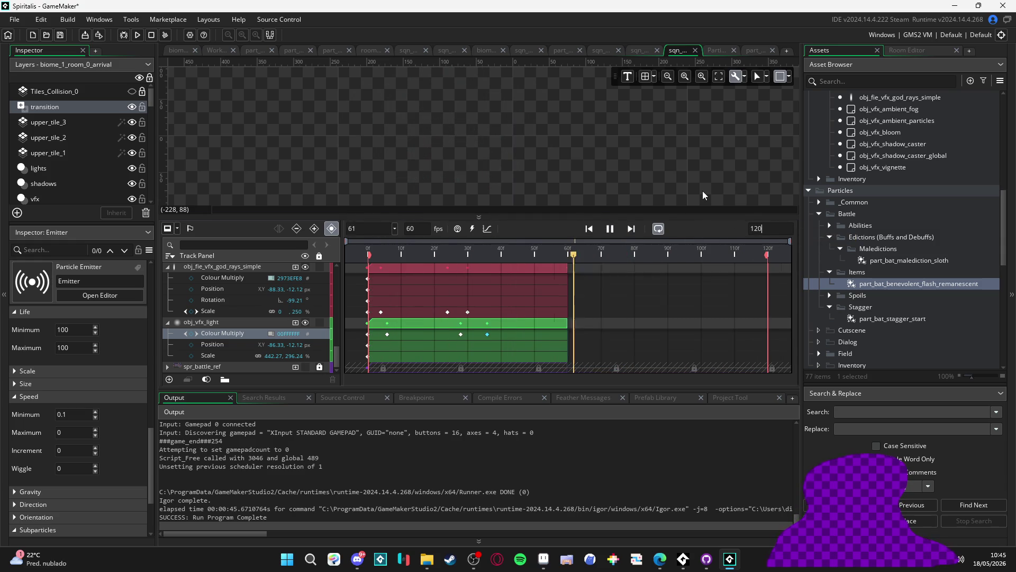
pyautogui.scroll(2, 577, 275)
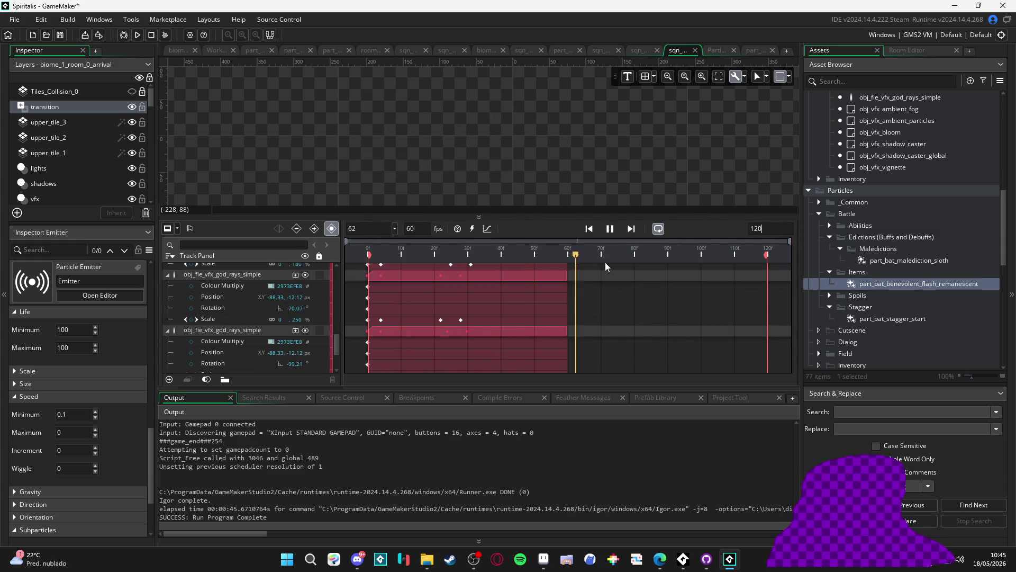
pyautogui.scroll(3, 609, 286)
pyautogui.click(609, 228)
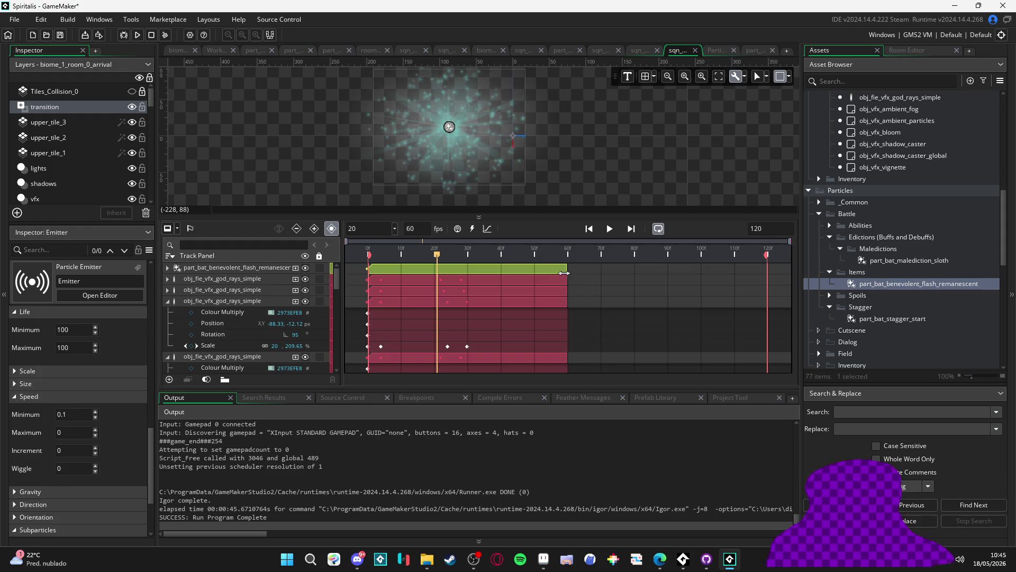
# - Stretch the benevolent flash particle clip to frame 120 and play the sequence
pyautogui.click(557, 271)
pyautogui.moveTo(566, 269); pyautogui.dragTo(741, 292)
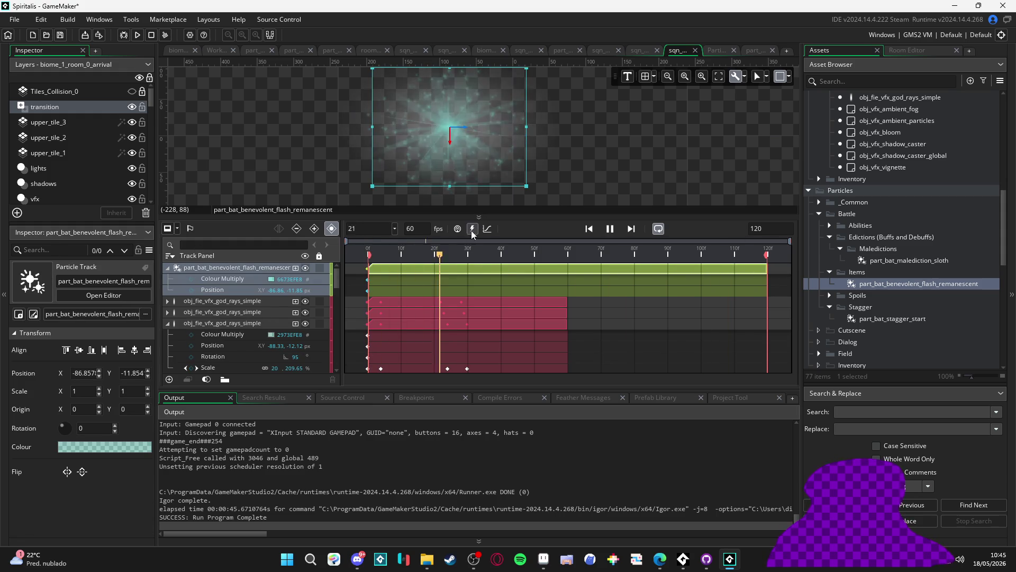
pyautogui.click(610, 228)
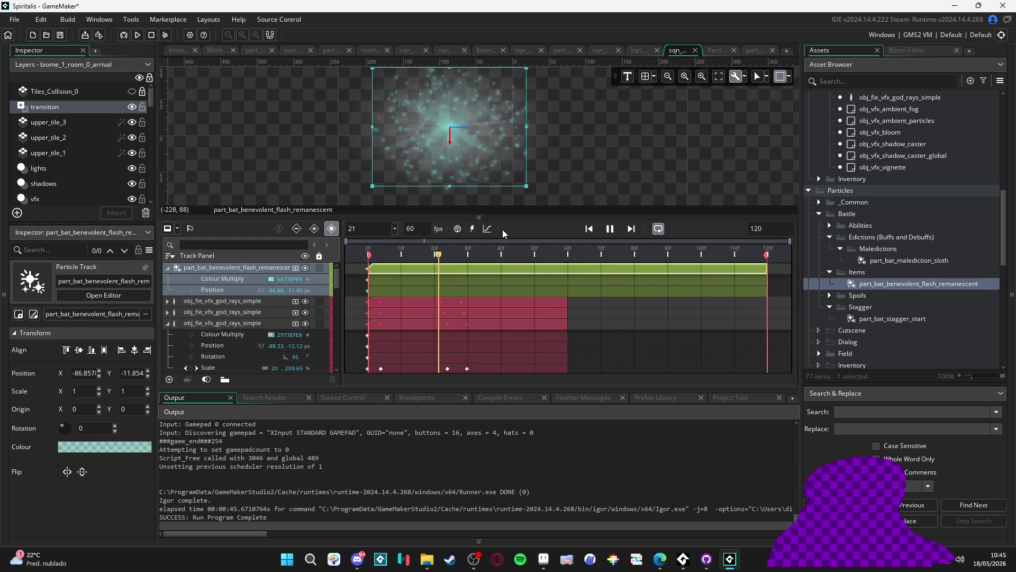
pyautogui.doubleClick(913, 284)
# - Set the benevolent flash emitter's Size increment to -0.01 and replay the particle preview
pyautogui.doubleClick(892, 259)
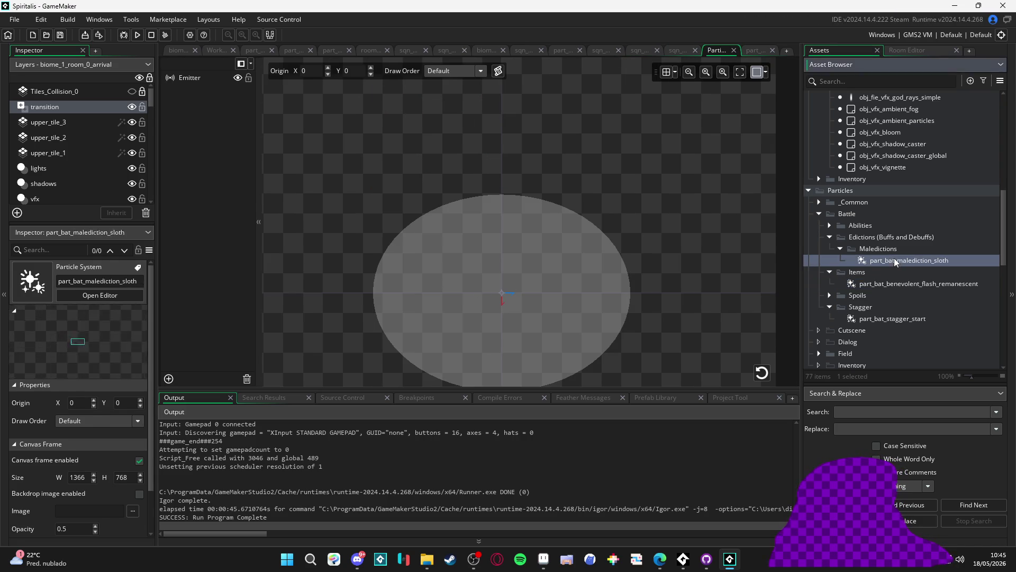
pyautogui.doubleClick(910, 285)
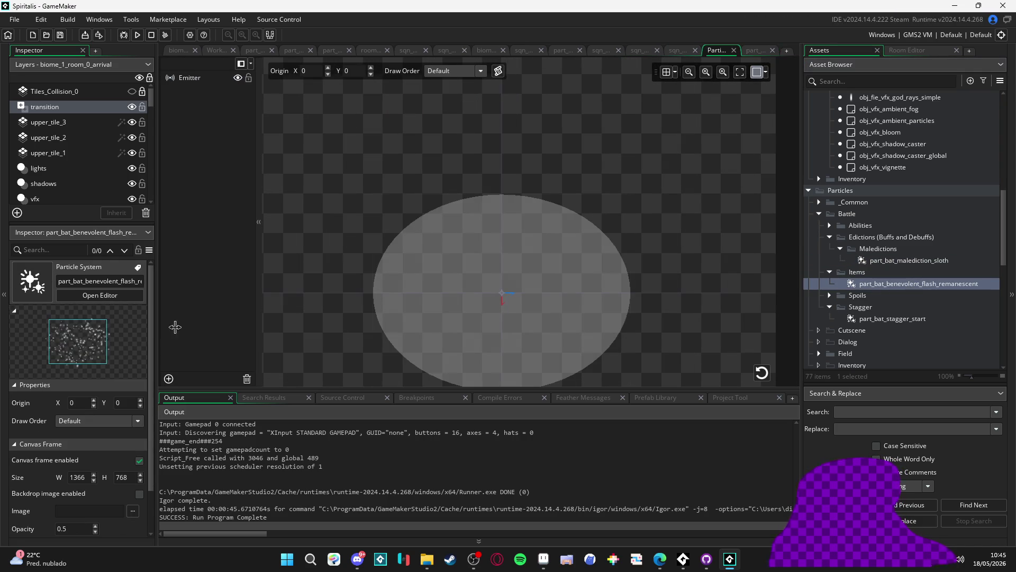
pyautogui.click(188, 79)
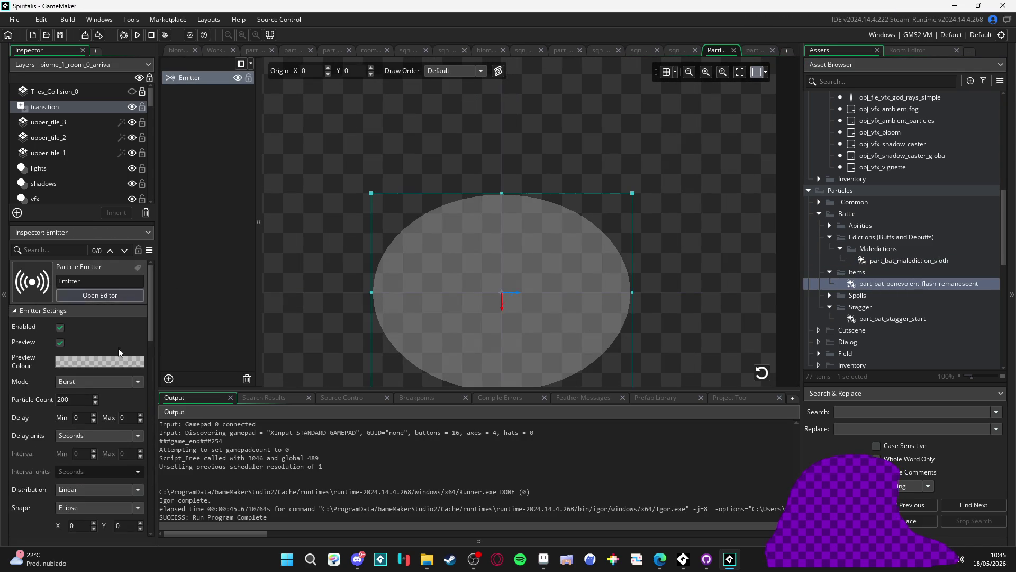
pyautogui.scroll(-5, 26, 465)
pyautogui.scroll(-2, 26, 464)
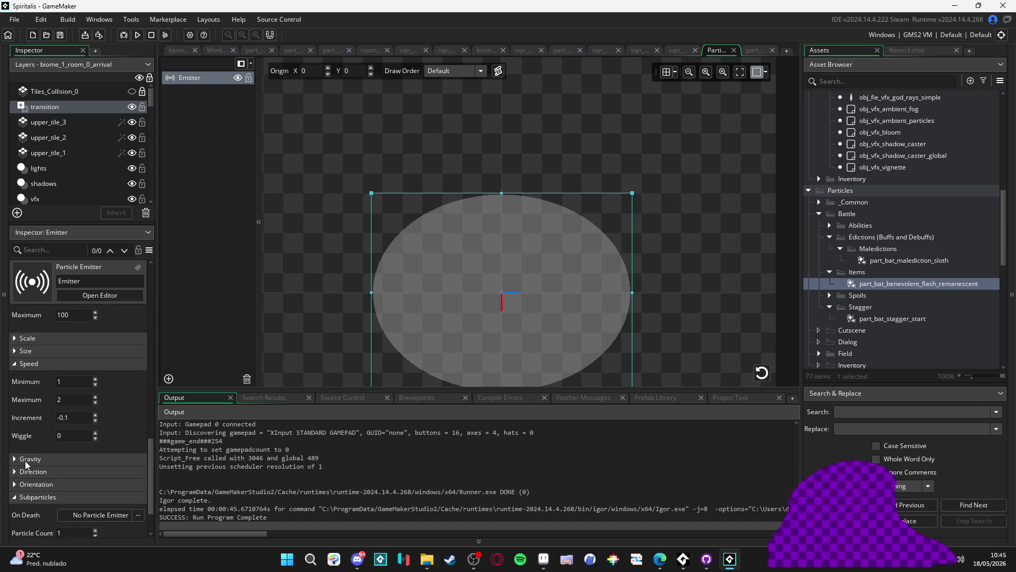
pyautogui.click(37, 352)
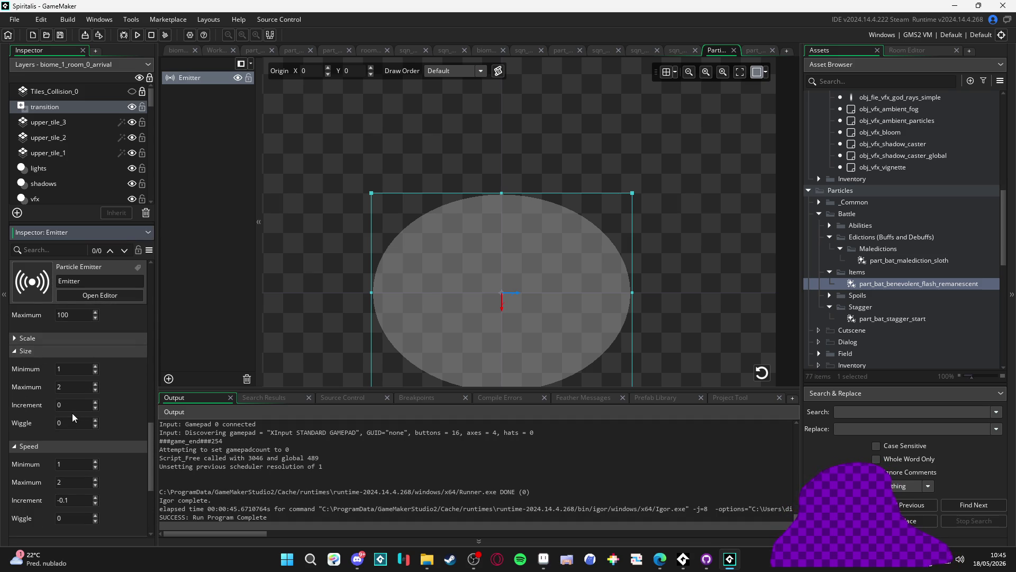
pyautogui.click(59, 405)
pyautogui.write('-0.01')
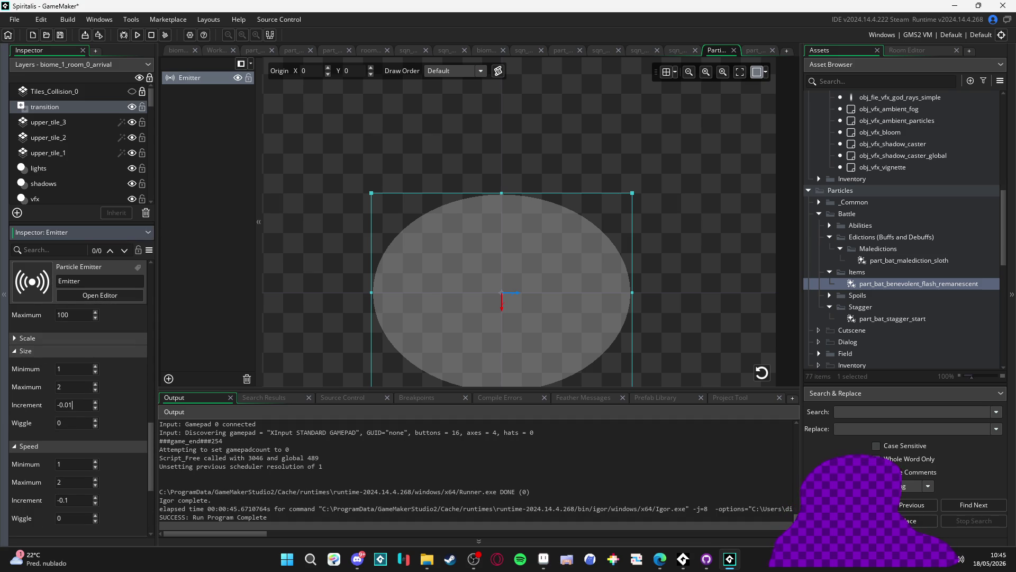
pyautogui.click(706, 320)
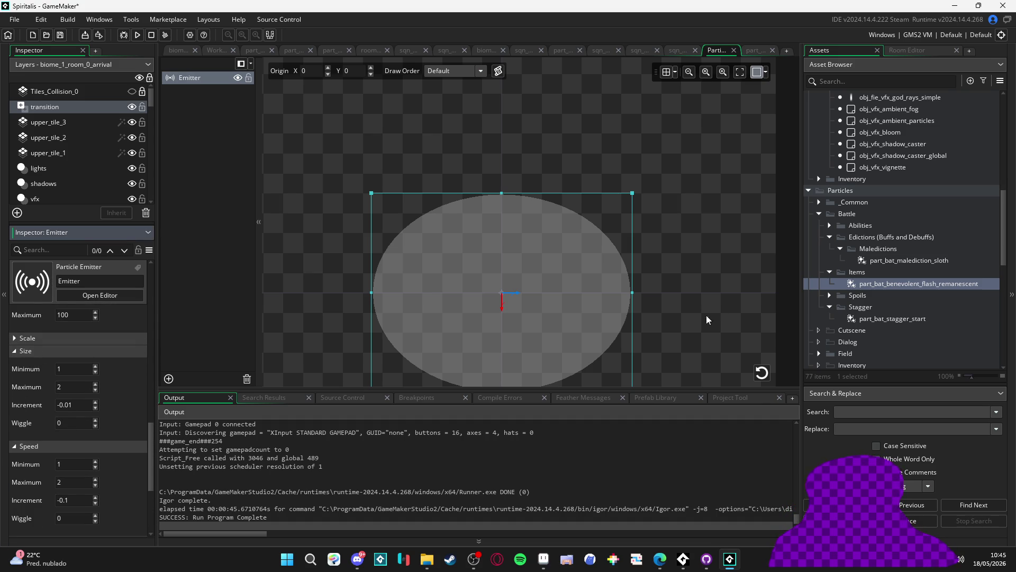
pyautogui.click(762, 372)
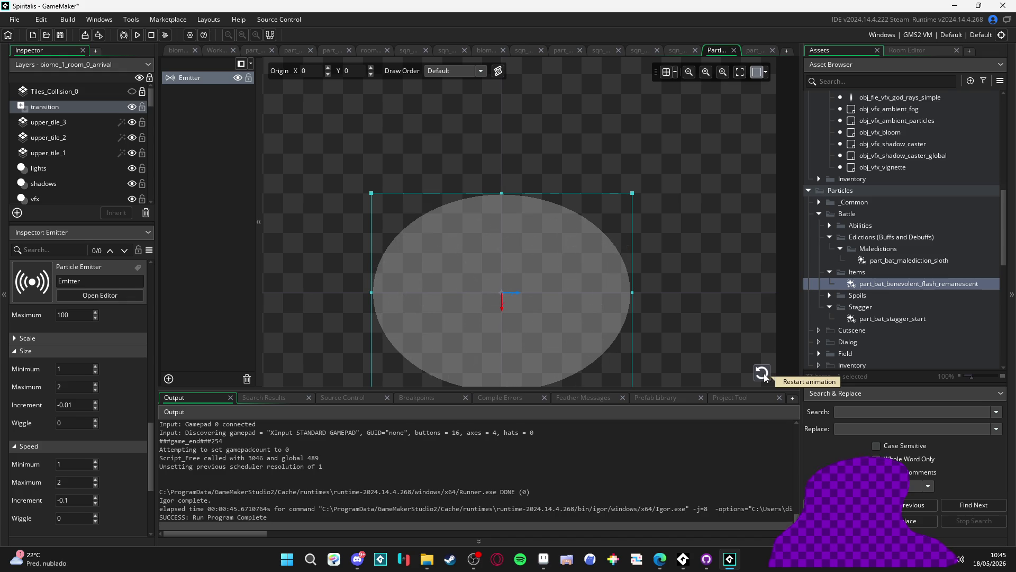
pyautogui.click(762, 372)
pyautogui.click(762, 374)
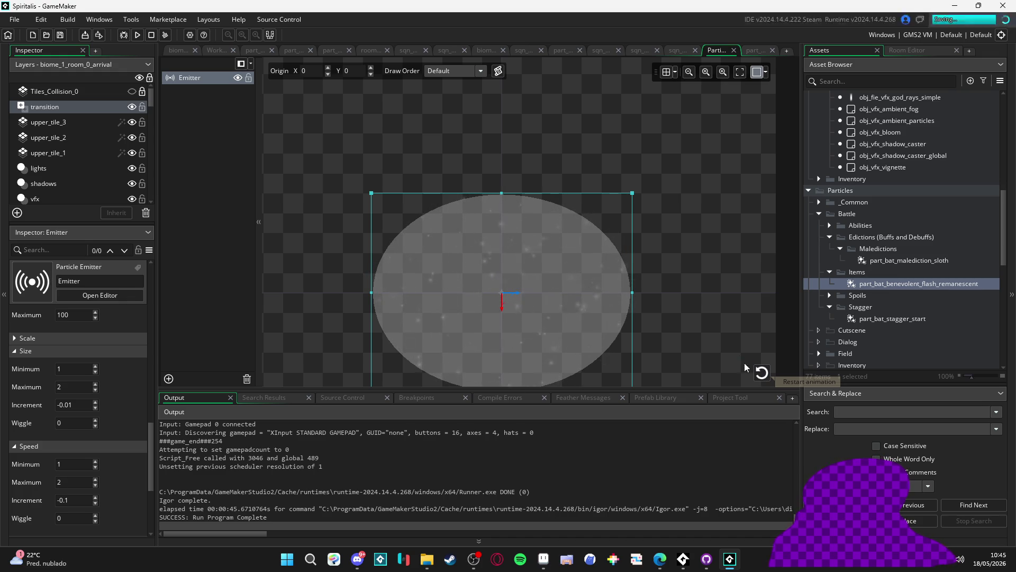
# - Build and run the game with F5 to test the updated flash
pyautogui.press('F5')
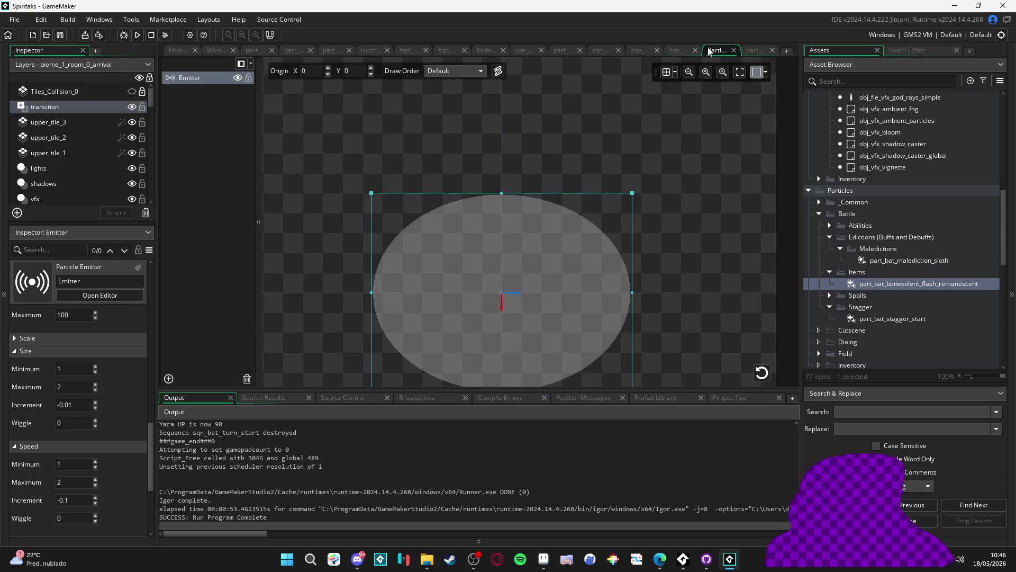
# - Close the test game and collapse the expanded flash particle and god rays tracks in the sequence
pyautogui.click(650, 48)
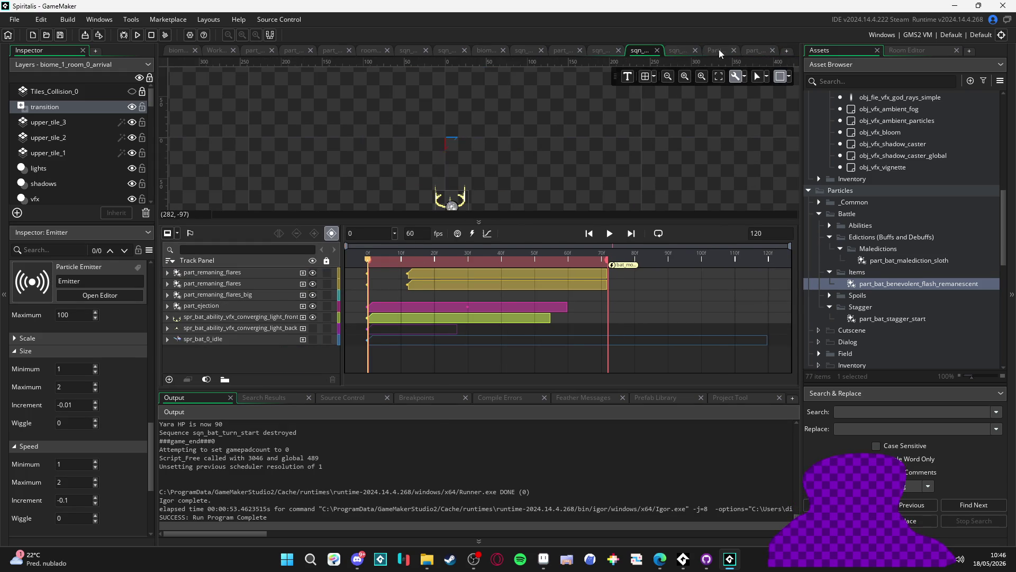
pyautogui.click(719, 50)
pyautogui.click(680, 50)
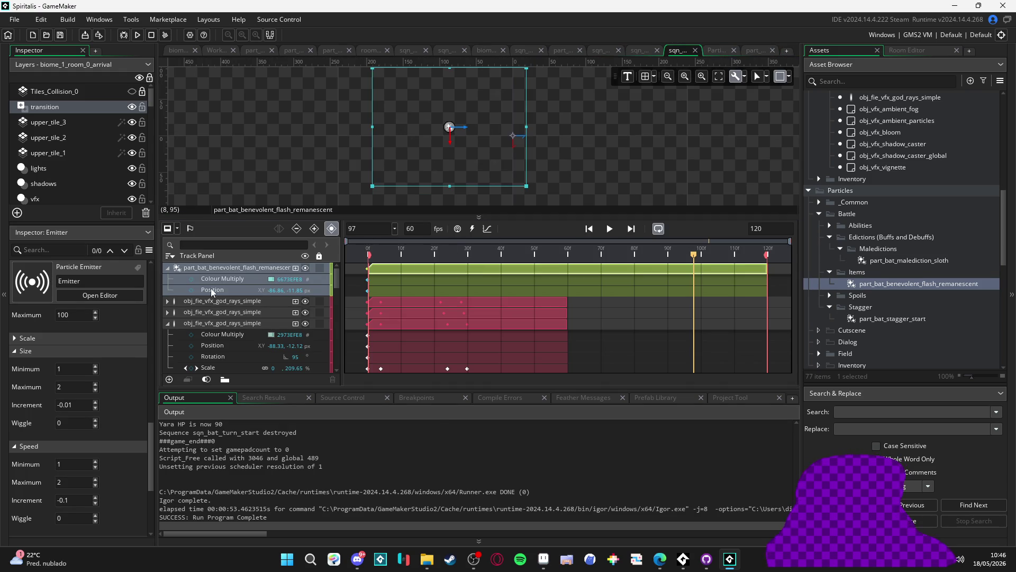
pyautogui.click(167, 268)
pyautogui.click(168, 301)
pyautogui.click(168, 312)
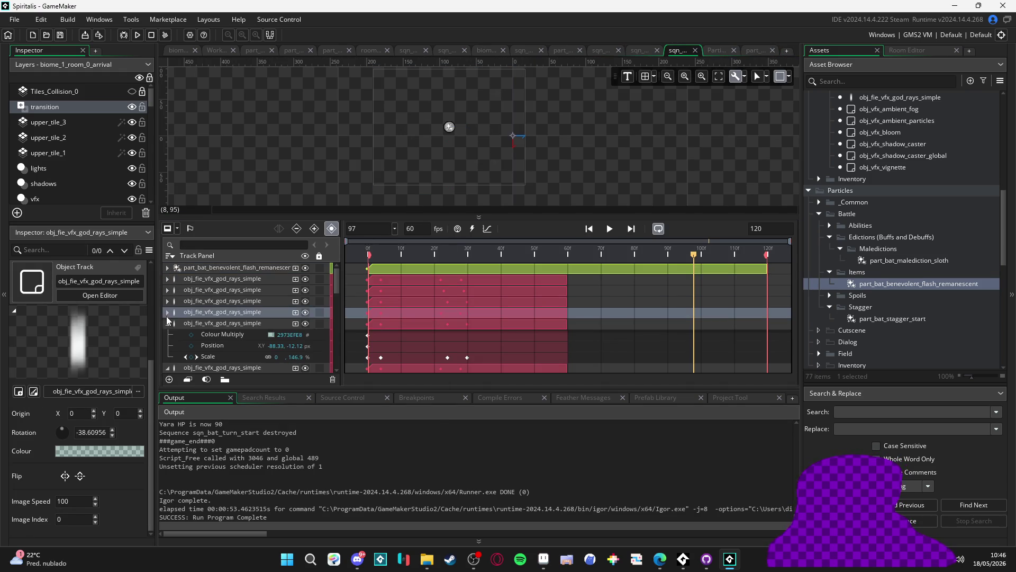
pyautogui.click(167, 323)
pyautogui.click(168, 334)
pyautogui.click(168, 346)
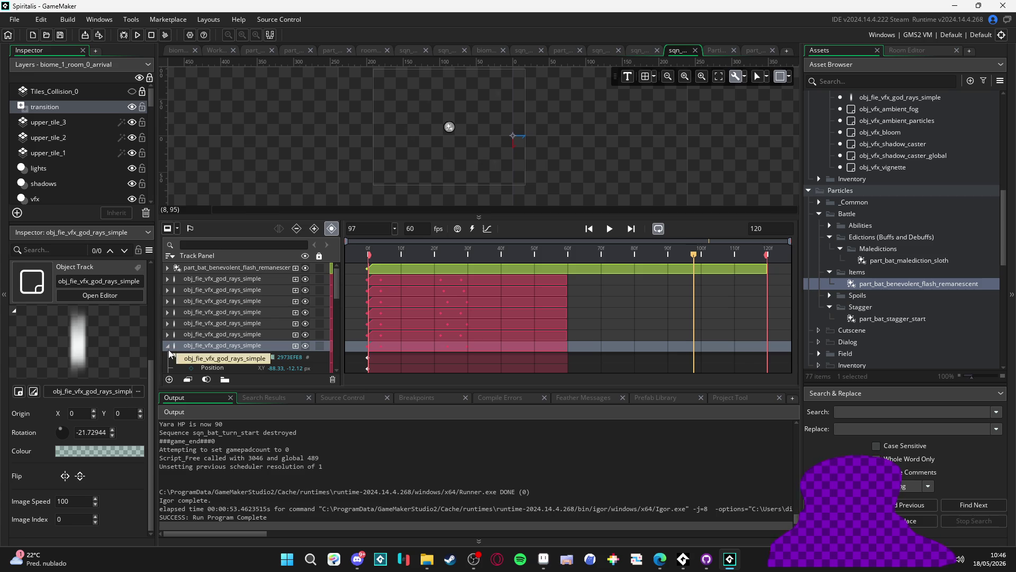
pyautogui.scroll(-3, 168, 350)
# - Delete the frame-6 Colour Multiply keyframe on the obj_vfx_light track
pyautogui.click(230, 322)
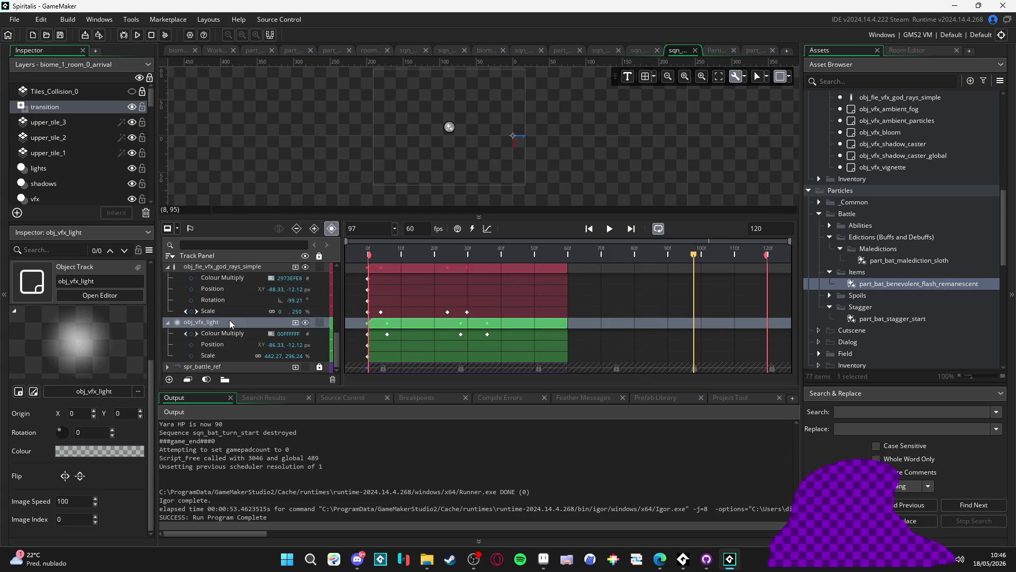
pyautogui.moveTo(555, 249)
pyautogui.mouseDown()
pyautogui.moveTo(278, 258)
pyautogui.moveTo(417, 258)
pyautogui.mouseUp()
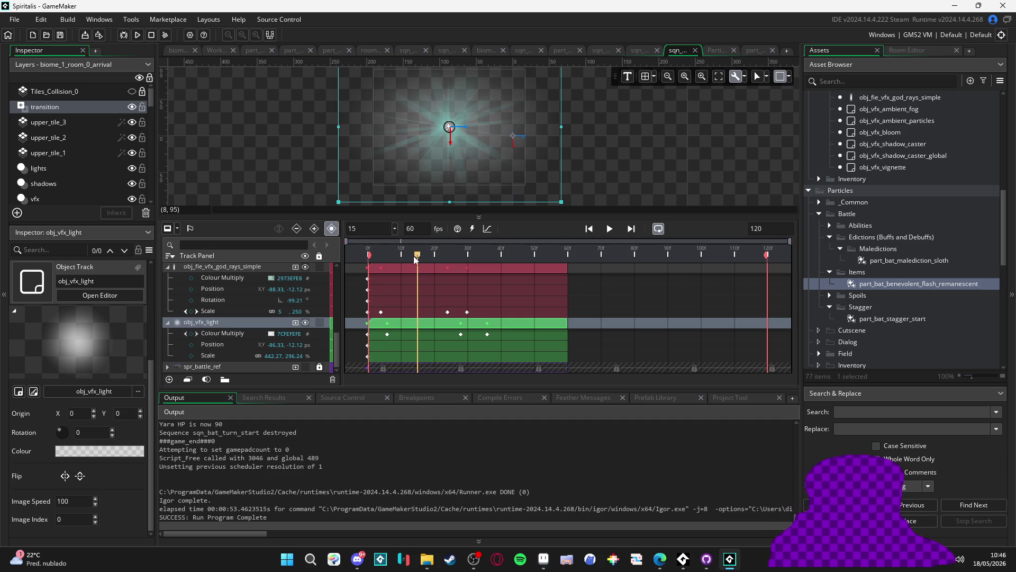
pyautogui.click(387, 335)
pyautogui.press('Delete')
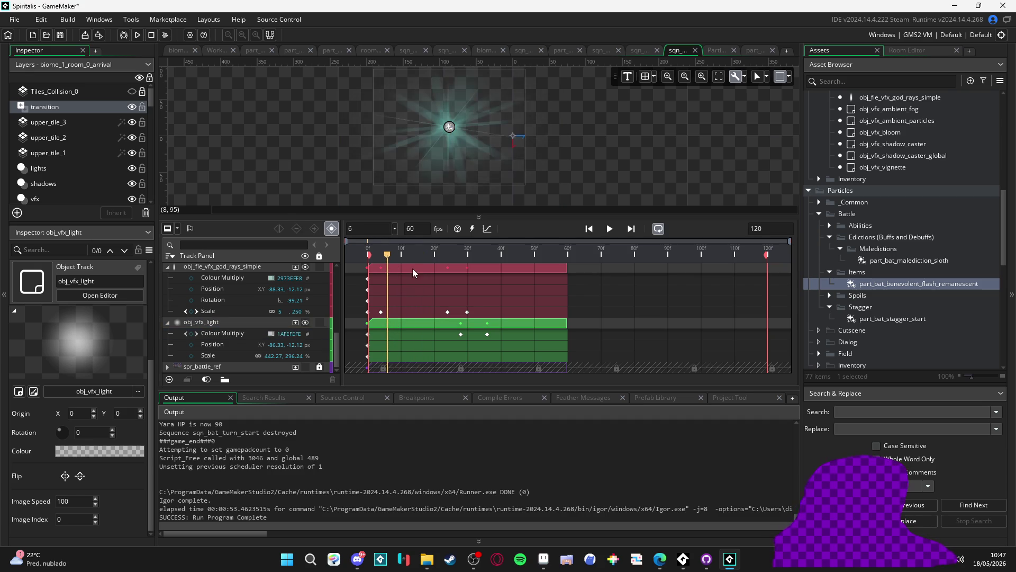
# - Try shifting the god rays clip along the timeline, then return to the first frame
pyautogui.click(406, 266)
pyautogui.moveTo(406, 265)
pyautogui.mouseDown()
pyautogui.moveTo(360, 259)
pyautogui.moveTo(481, 256)
pyautogui.moveTo(542, 273)
pyautogui.mouseUp()
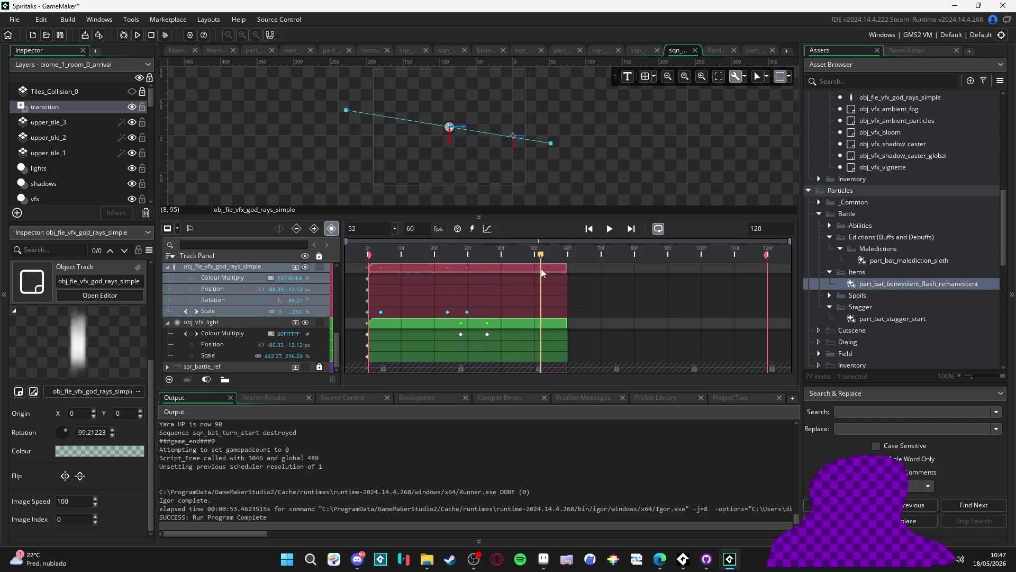
pyautogui.press('Home')
# - Run the game into battle and have the first character use Gale arrow
pyautogui.press('F5')
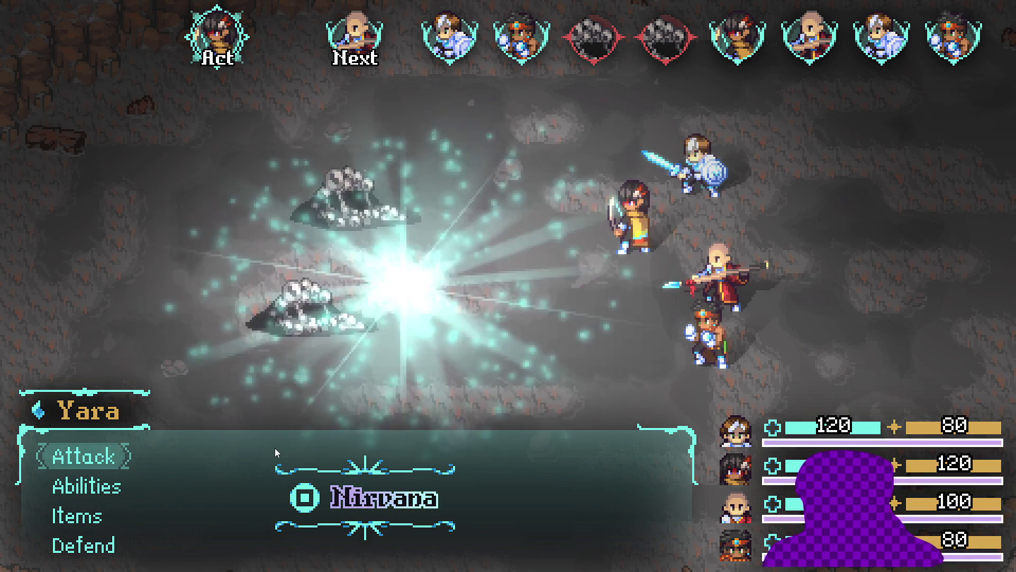
pyautogui.press('Return')
pyautogui.press('Escape')
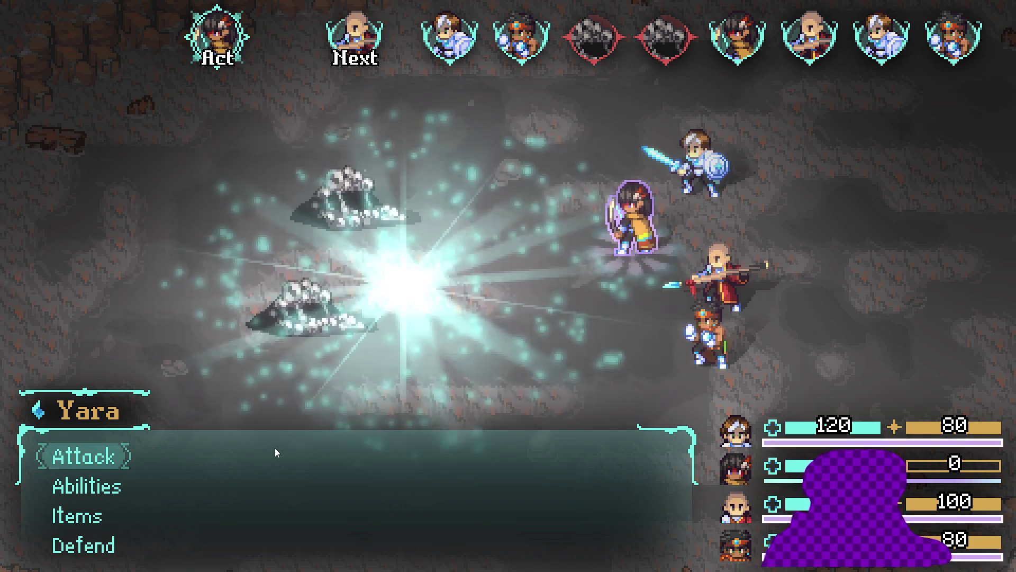
pyautogui.press('Down')
pyautogui.press('Return')
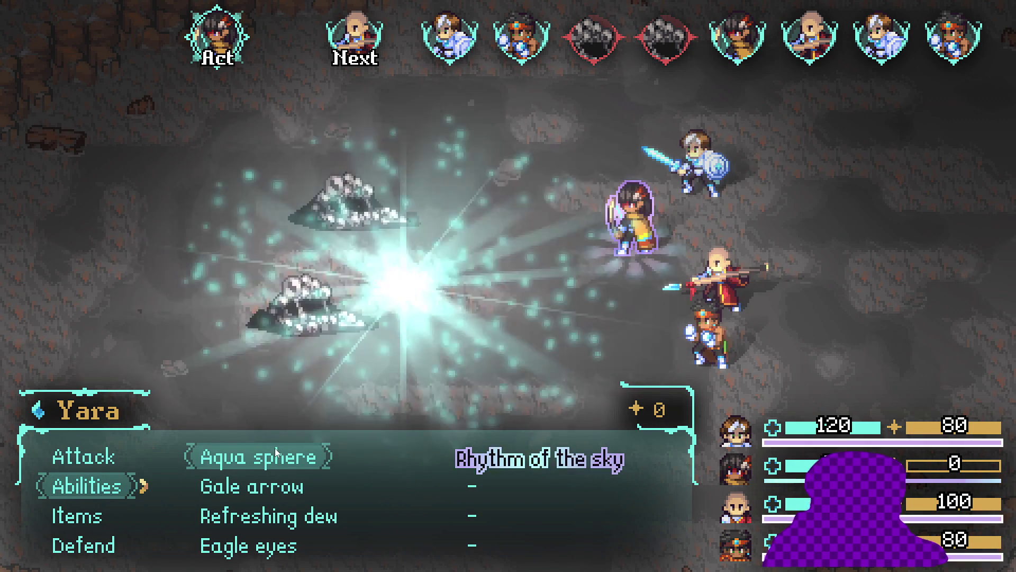
pyautogui.press('Down')
pyautogui.press('Down')
pyautogui.press('Up')
pyautogui.press('Return')
pyautogui.press('Return')
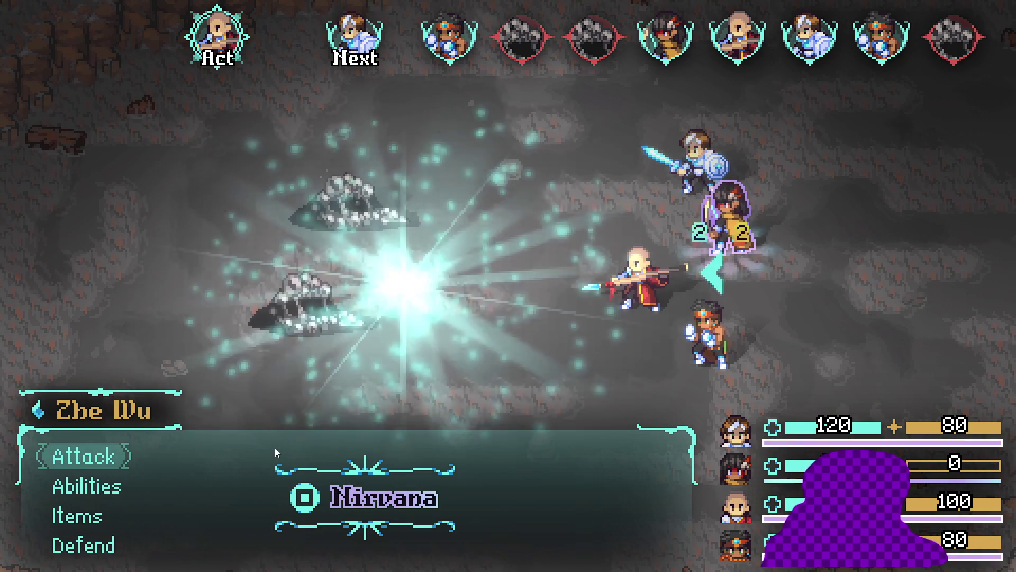
# - Have the next character use Dragon assault on the Sloth Blob
pyautogui.press('Down')
pyautogui.press('Return')
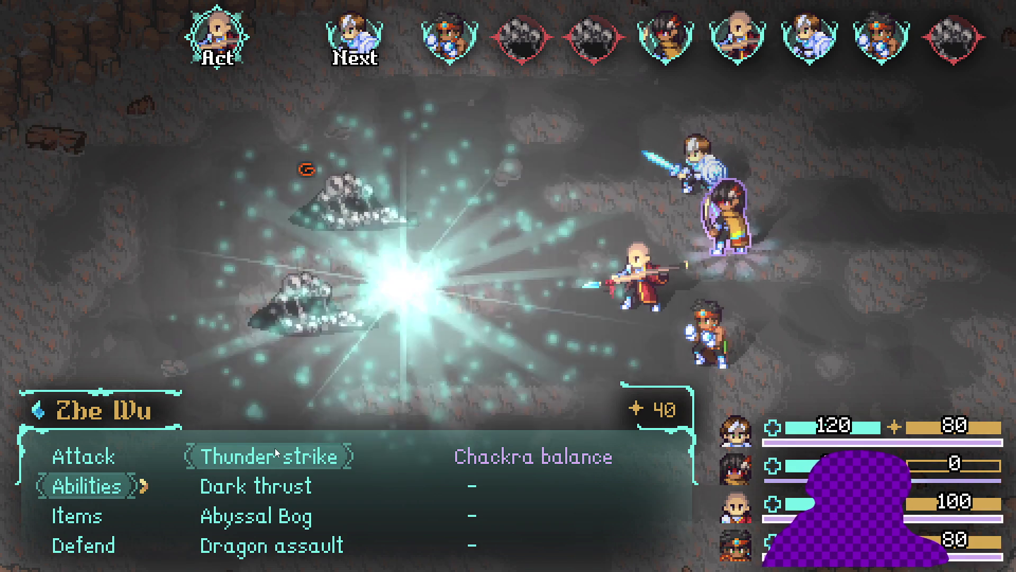
pyautogui.press('Down')
pyautogui.press('Down')
pyautogui.press('Down')
pyautogui.press('Return')
pyautogui.press('Return')
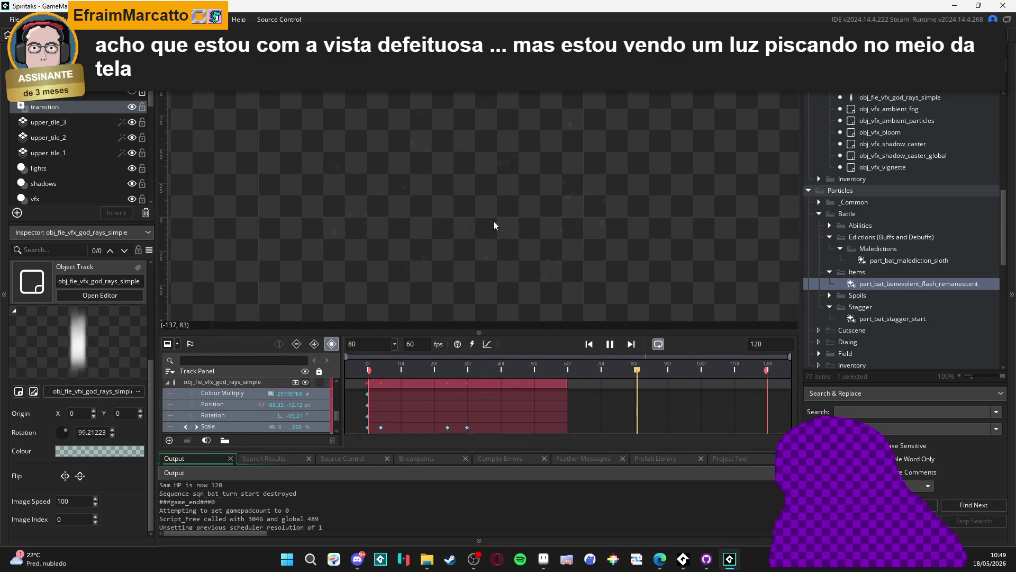
# - Pause the looping benevolent flash preview at frame 26, then resume playback
pyautogui.scroll(3, 505, 217)
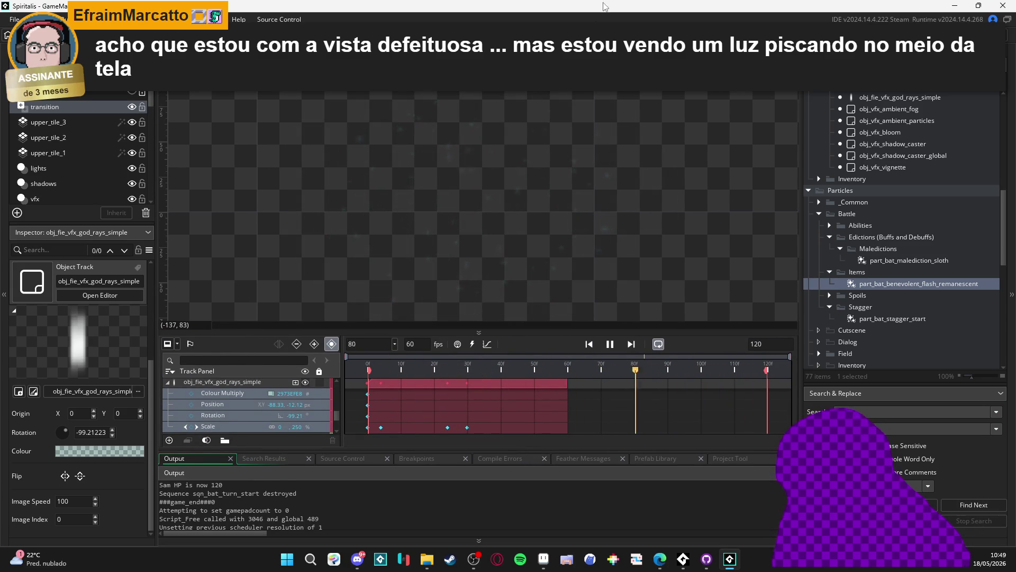
pyautogui.press('space')
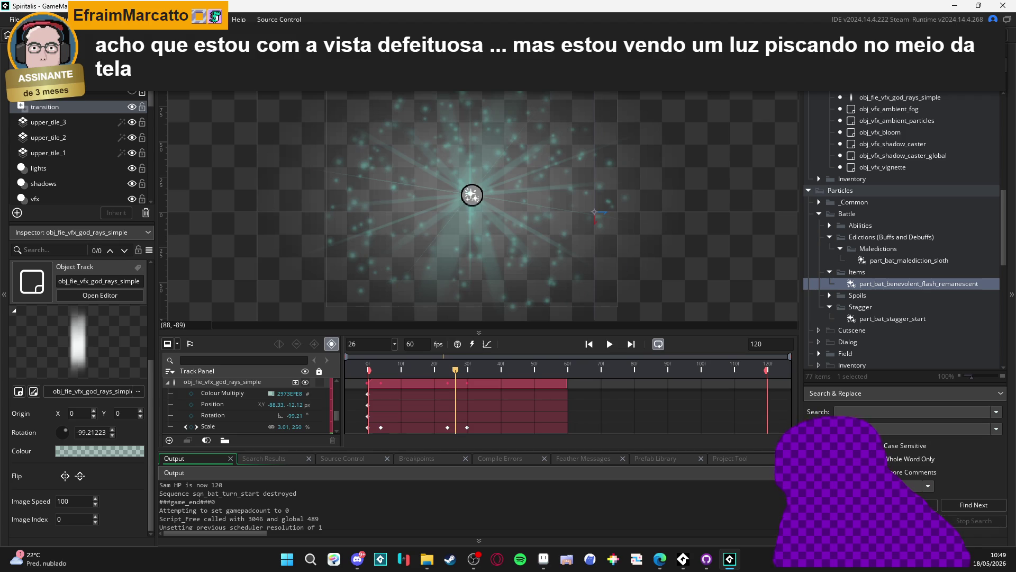
pyautogui.click(609, 344)
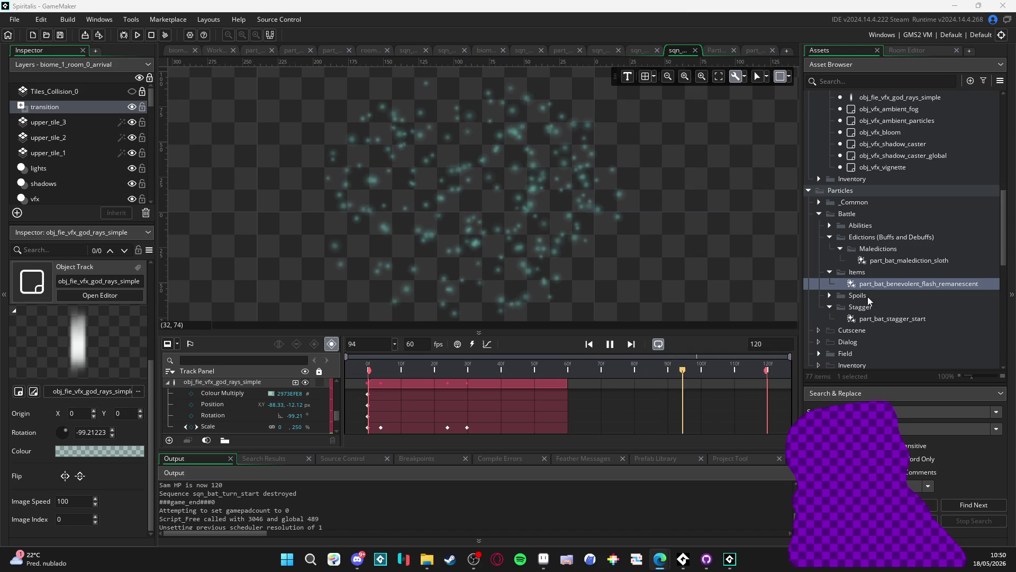
pyautogui.click(662, 5)
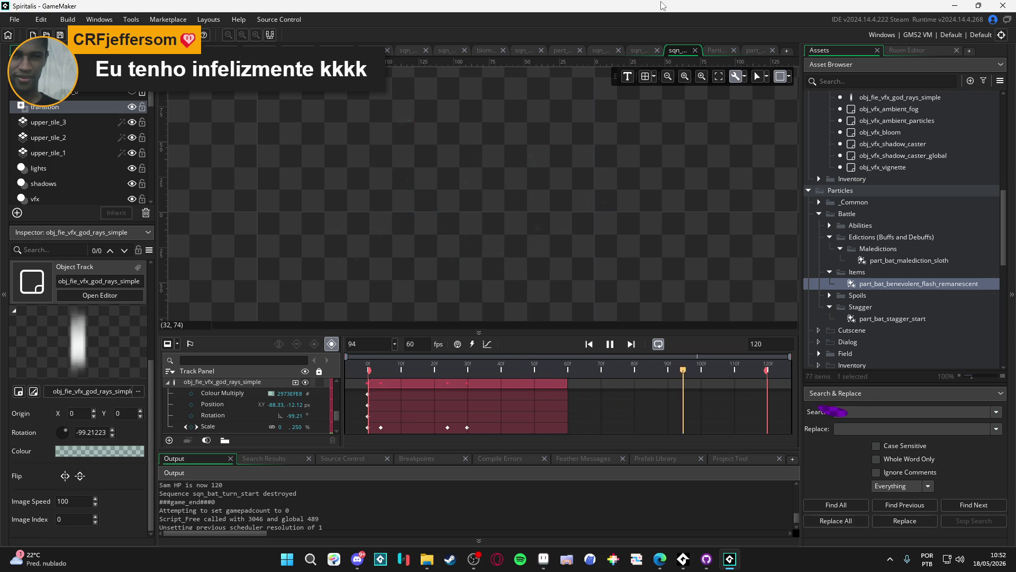
# - Raise the system sound volume to 100 while the sequence loops
pyautogui.press('XF86AudioRaiseVolume')
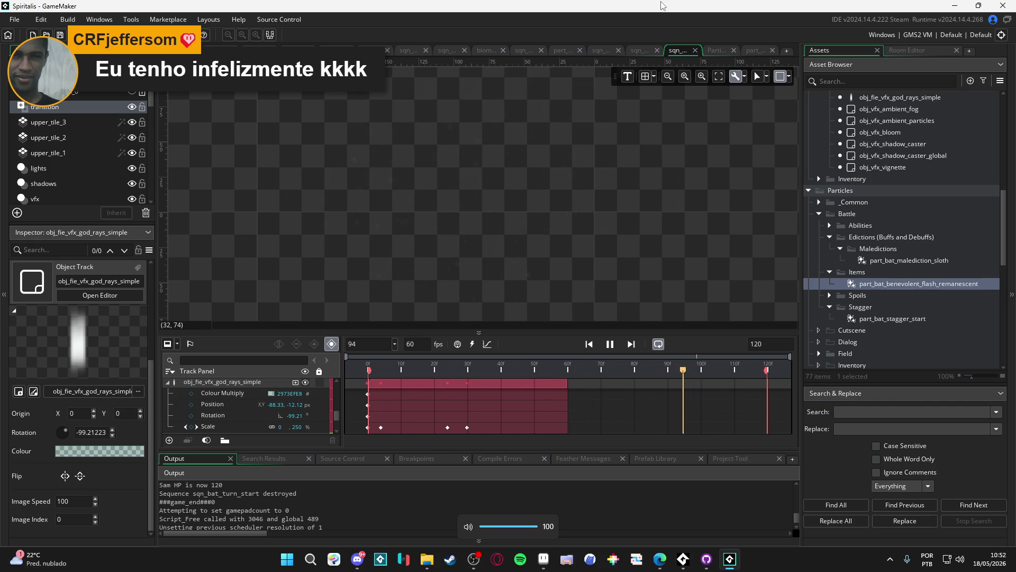
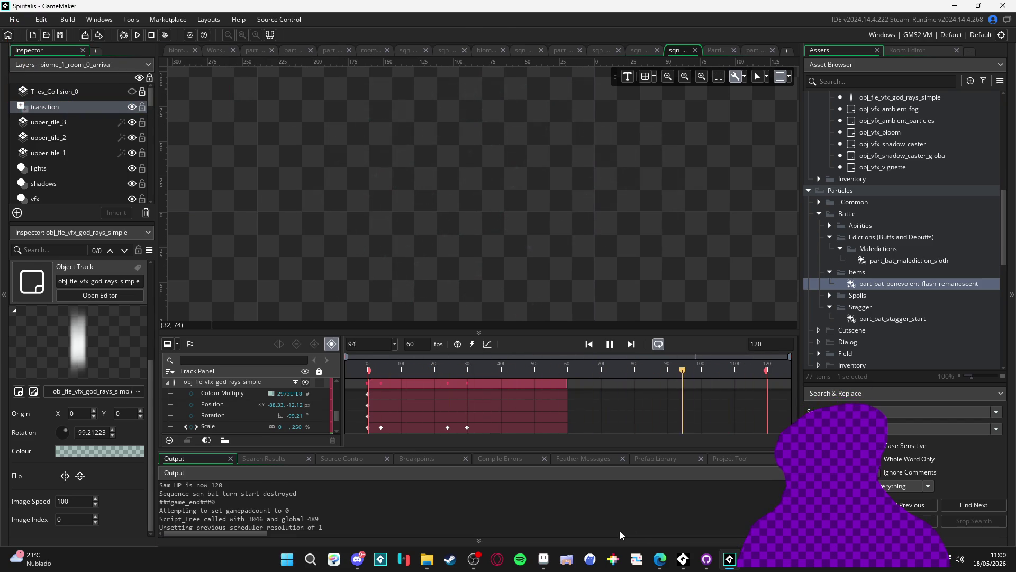
# - Launch the AudioTitan audio test and start its audio playback
pyautogui.click(281, 566)
pyautogui.press('Escape')
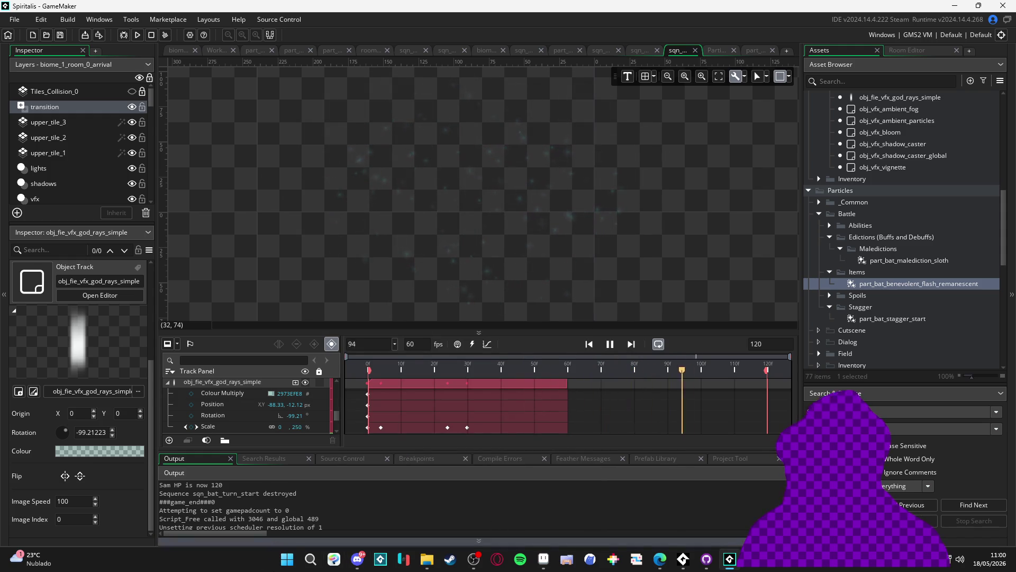
pyautogui.click(284, 562)
pyautogui.click(284, 562)
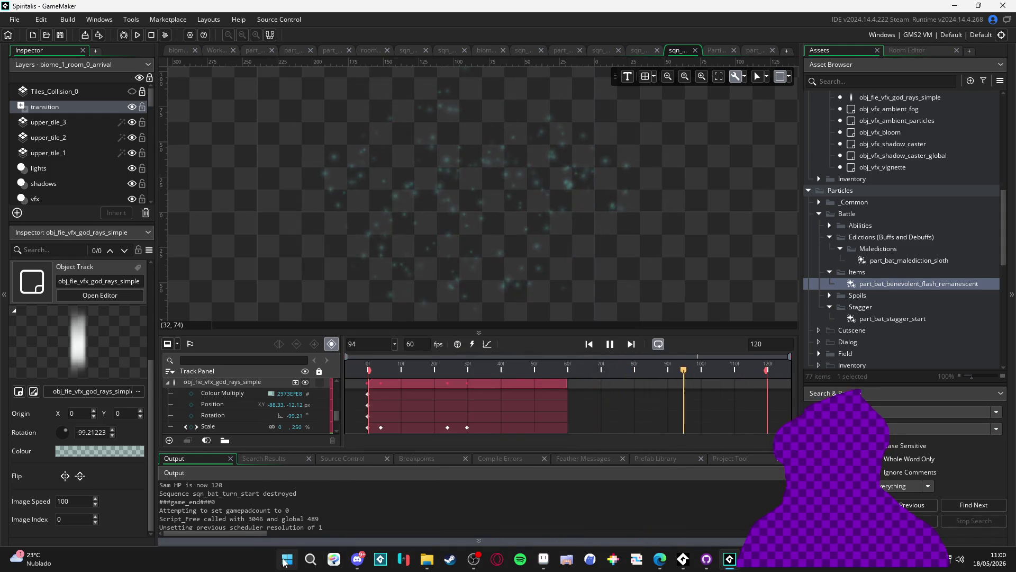
pyautogui.click(284, 563)
pyautogui.click(714, 507)
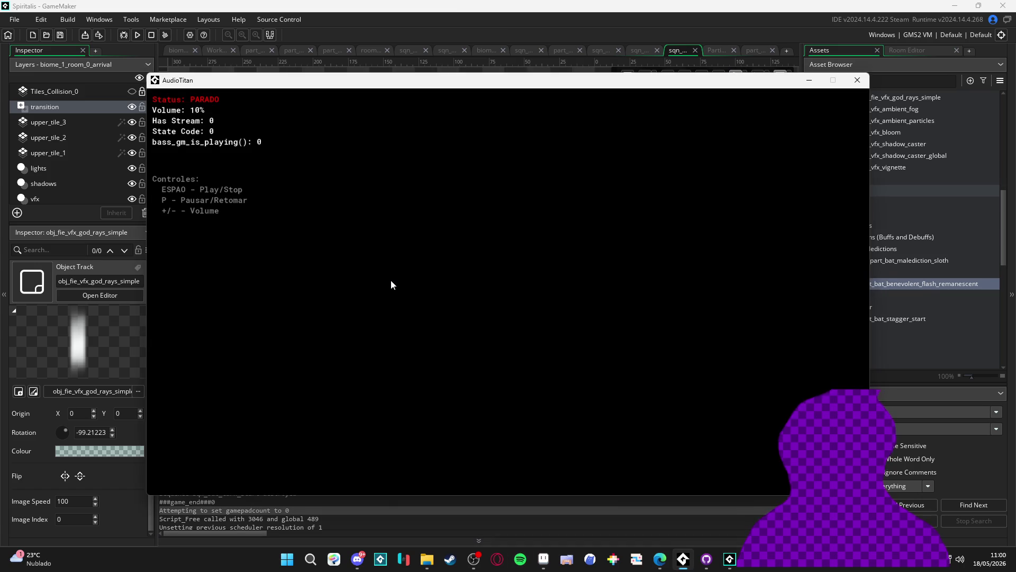
pyautogui.press('space')
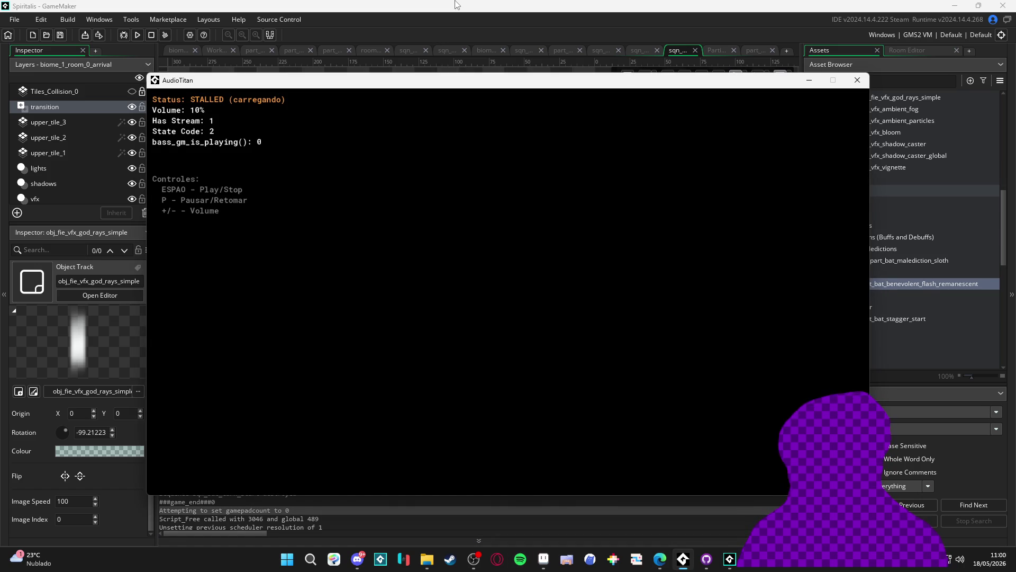
# - Return to GameMaker and turn the system volume down almost to silence
pyautogui.click(457, 5)
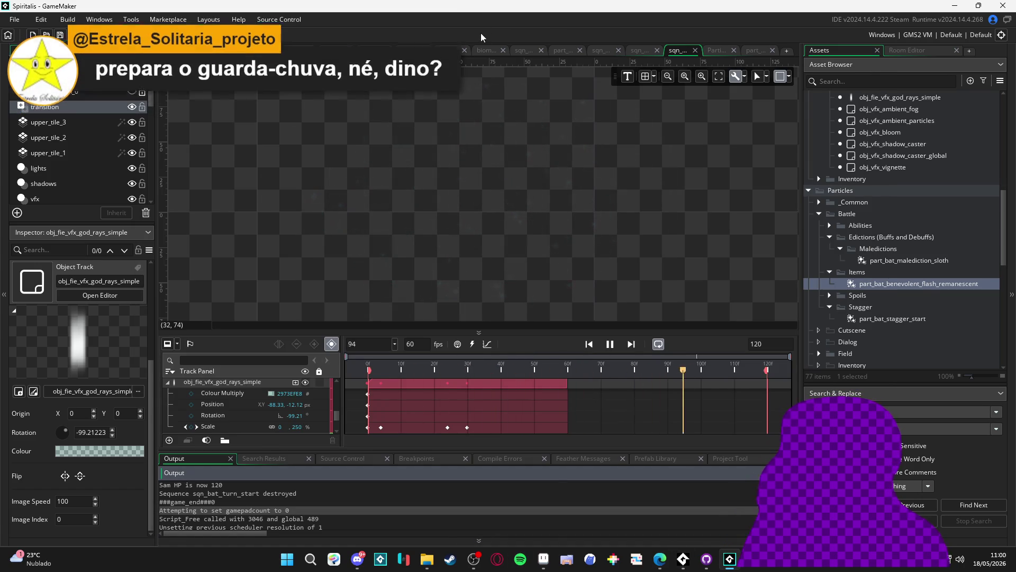
pyautogui.press('XF86AudioRaiseVolume')
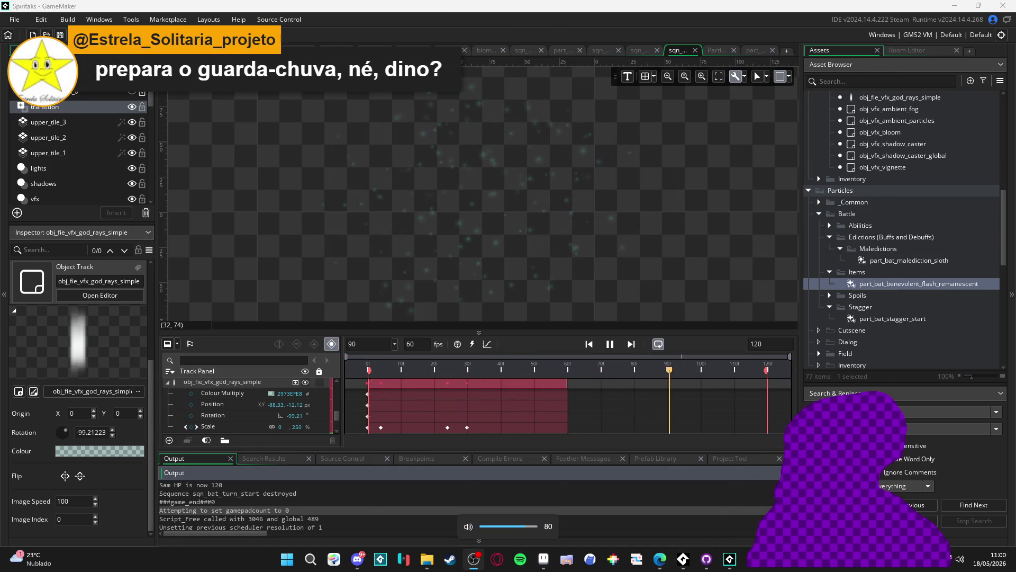
pyautogui.press('XF86AudioLowerVolume')
pyautogui.press('XF86AudioLowerVolume')
pyautogui.press('XF86AudioLowerVolume')
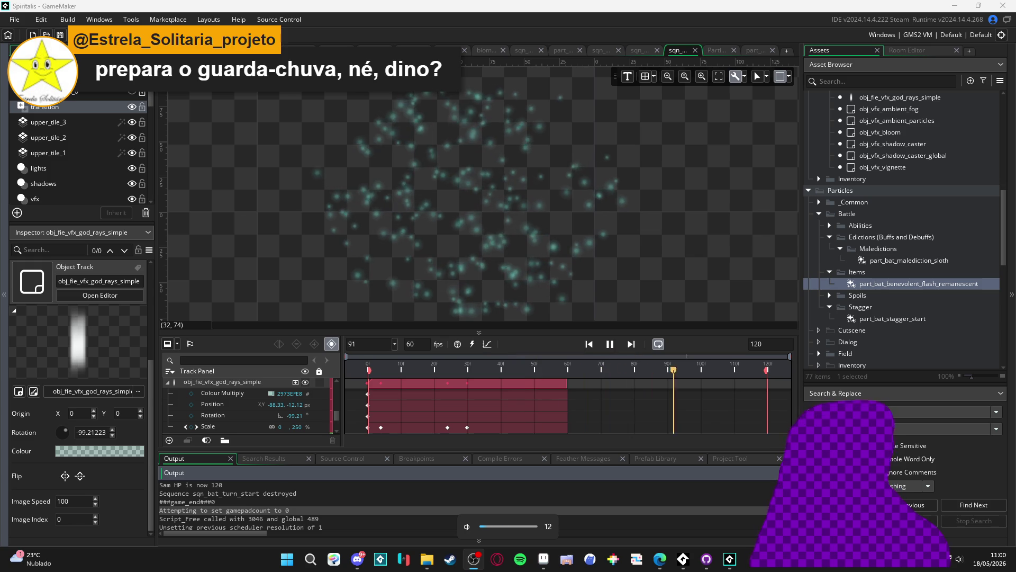
pyautogui.press('XF86AudioLowerVolume')
pyautogui.press('XF86AudioLowerVolume')
pyautogui.press('XF86AudioLowerVolume')
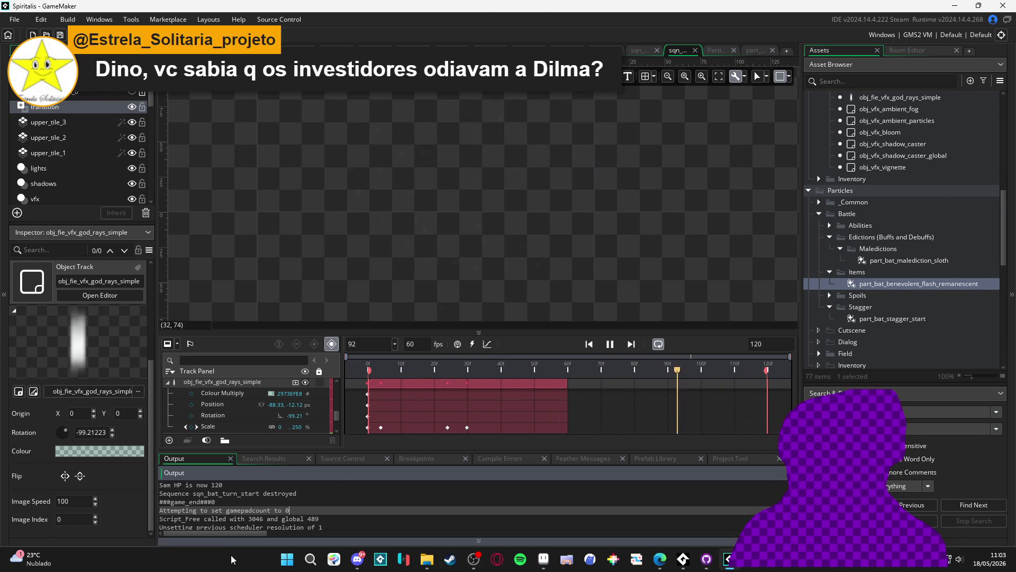
# - Check the sqn and Particle System documents, then run the game from the god rays sequence
pyautogui.click(652, 51)
pyautogui.click(715, 51)
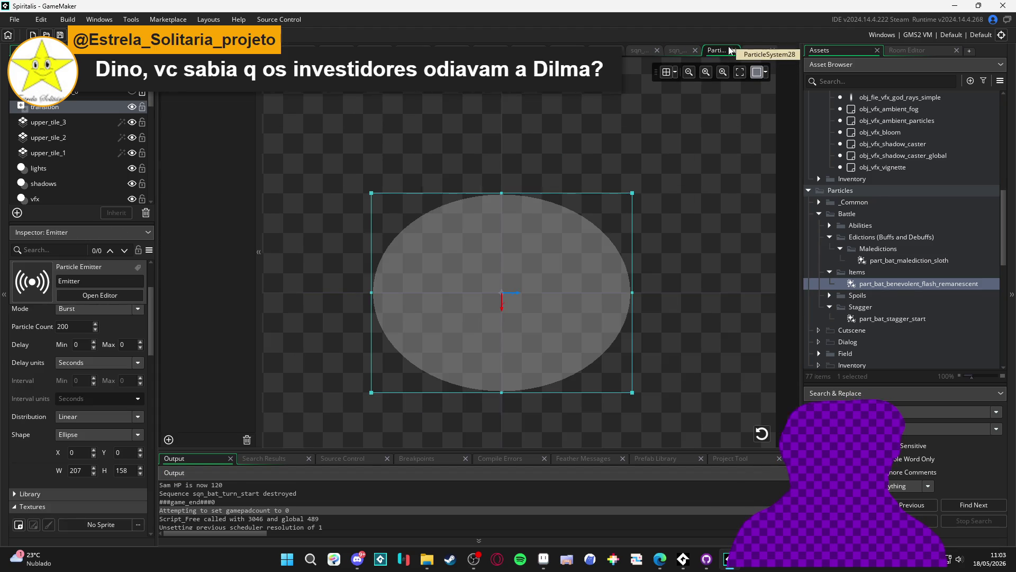
pyautogui.click(685, 51)
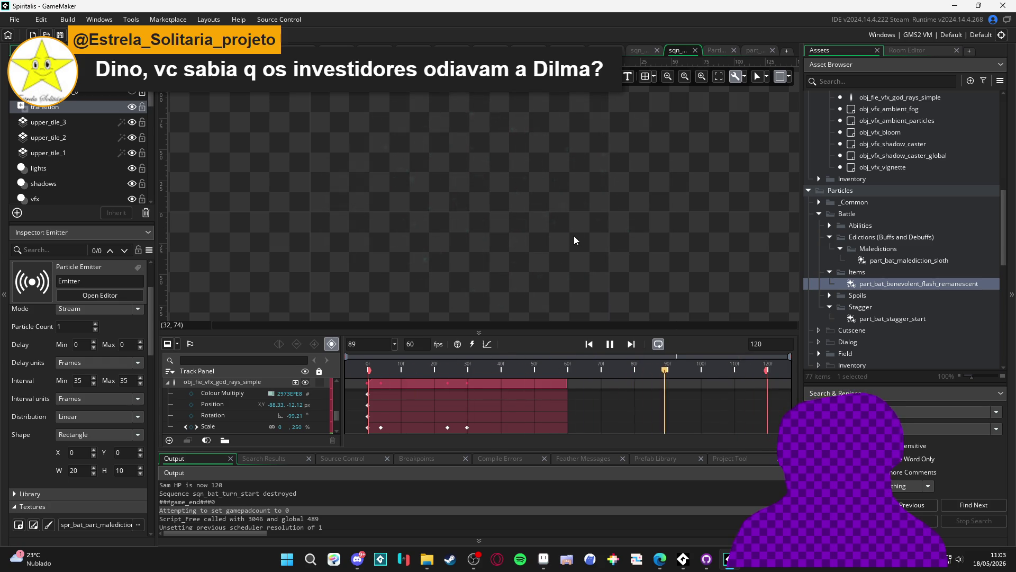
pyautogui.press('F5')
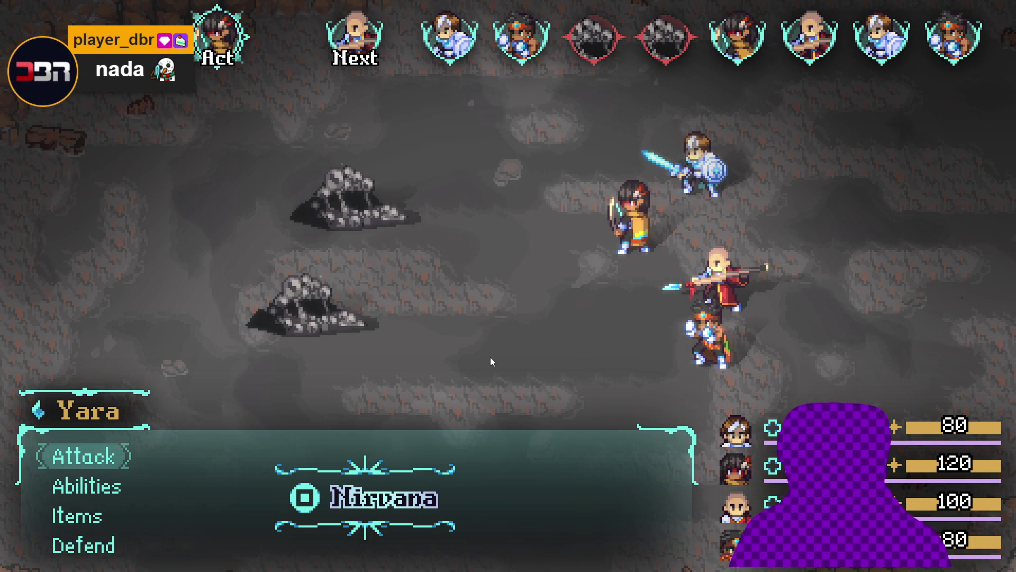
# - Have Yara use the Gale arrow ability from her Abilities list on the Sloth Blob
pyautogui.press('Down')
pyautogui.press('Return')
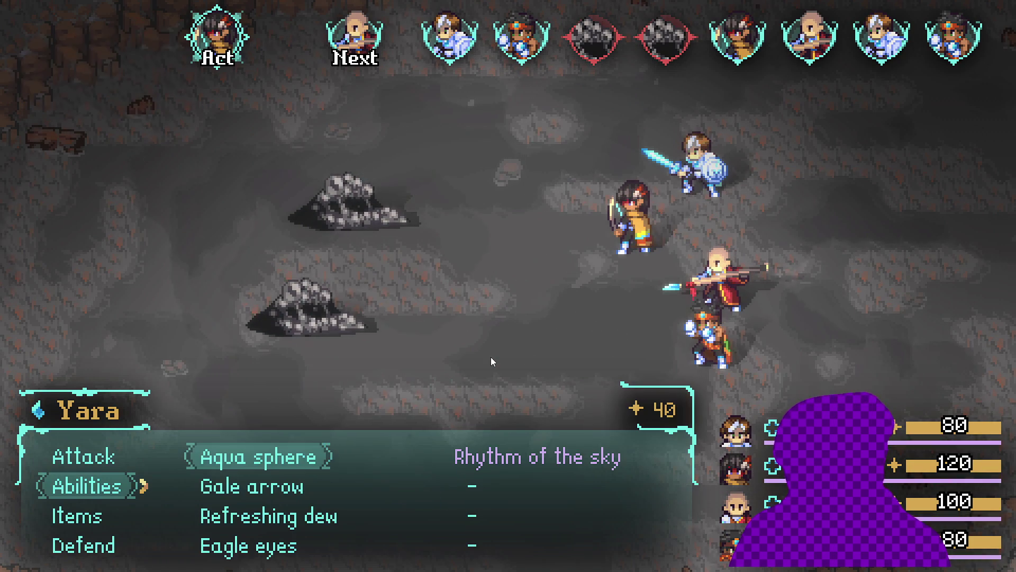
pyautogui.press('Down')
pyautogui.press('Down')
pyautogui.press('Down')
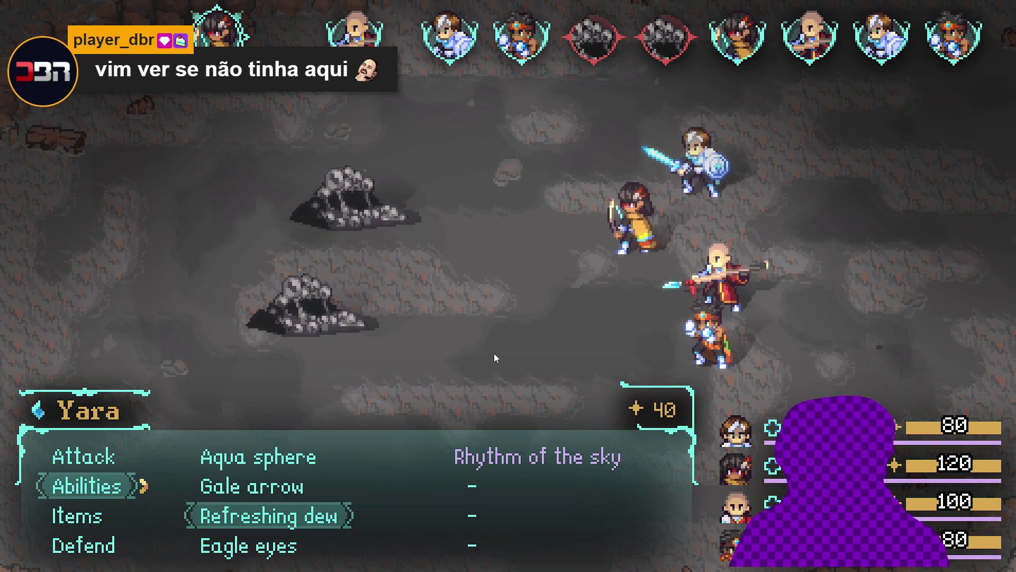
pyautogui.press('Return')
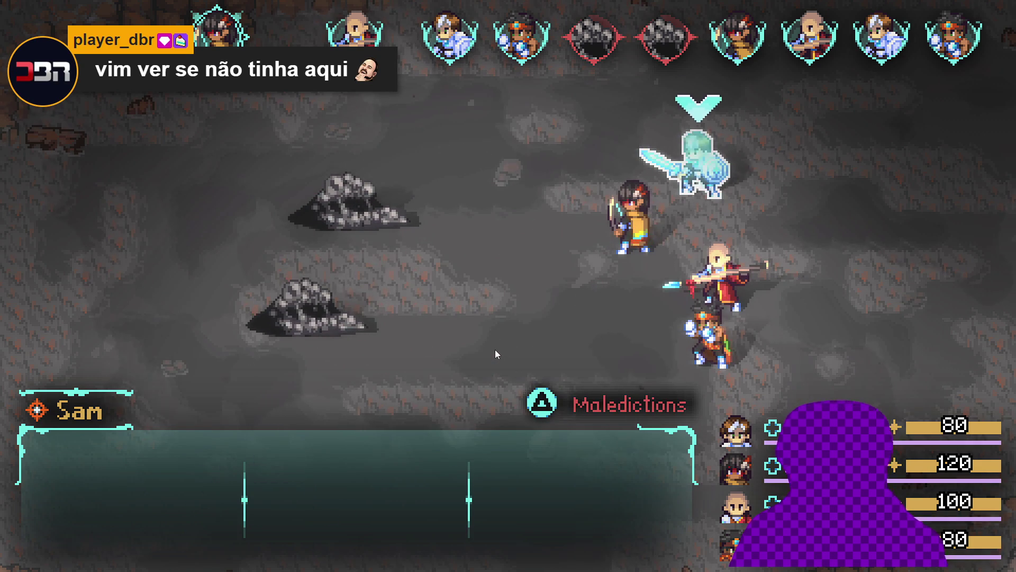
pyautogui.press('Escape')
pyautogui.press('Up')
pyautogui.press('Return')
pyautogui.press('Return')
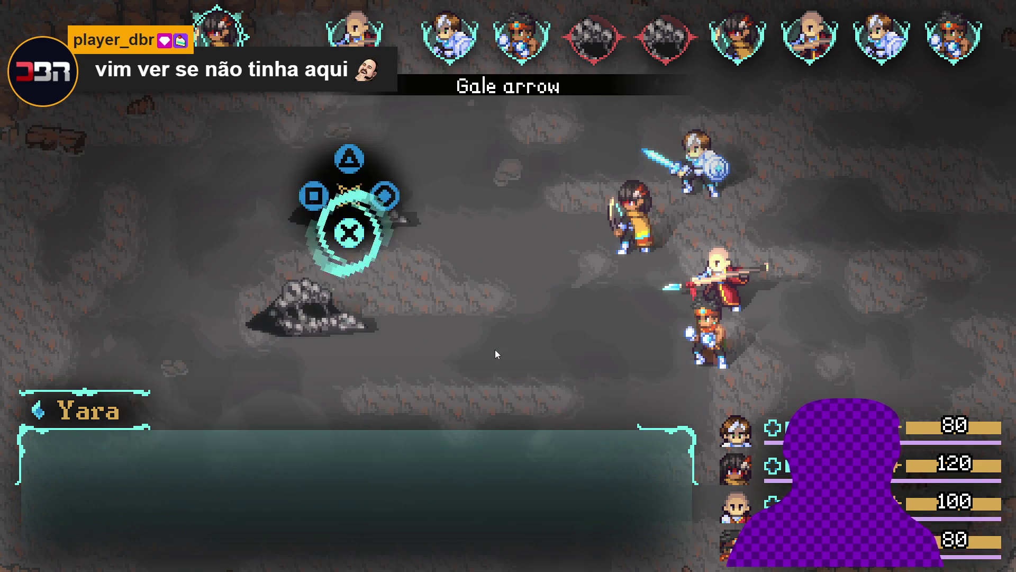
pyautogui.press('Return')
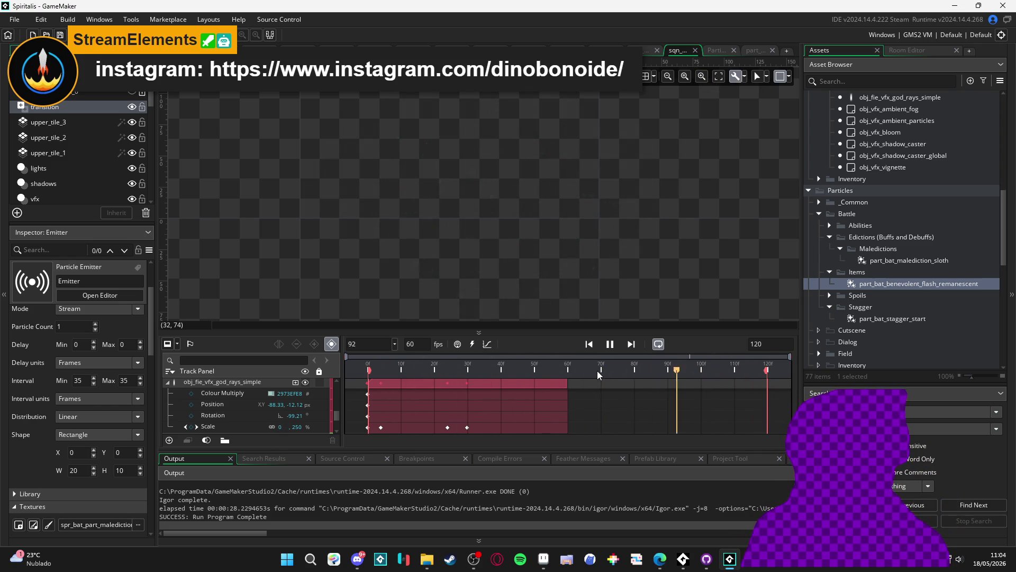
# - Stop the obj_fie_vfx_god_rays_simple sequence preview and replay it from the start
pyautogui.press('space')
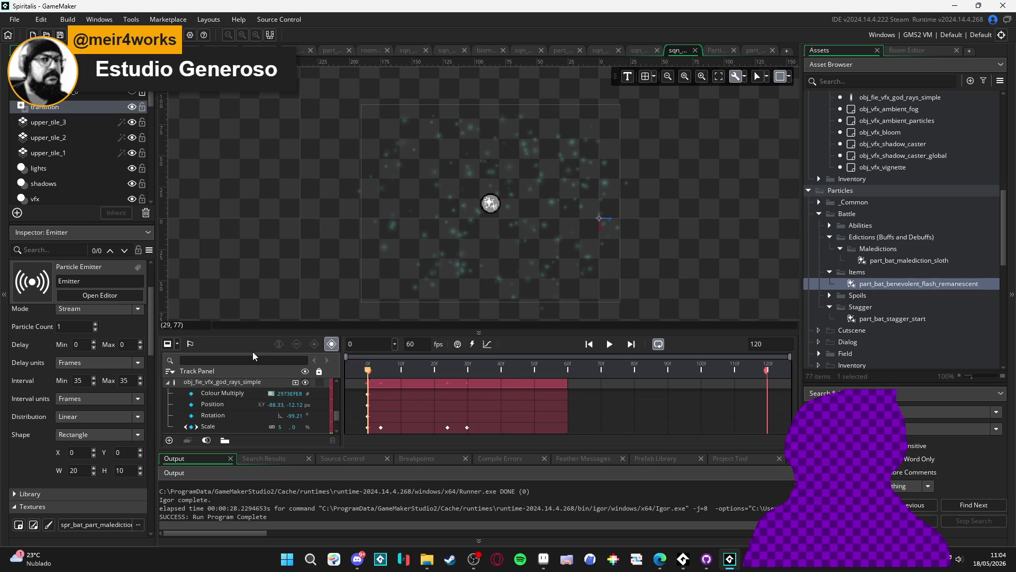
pyautogui.press('space')
pyautogui.press('space')
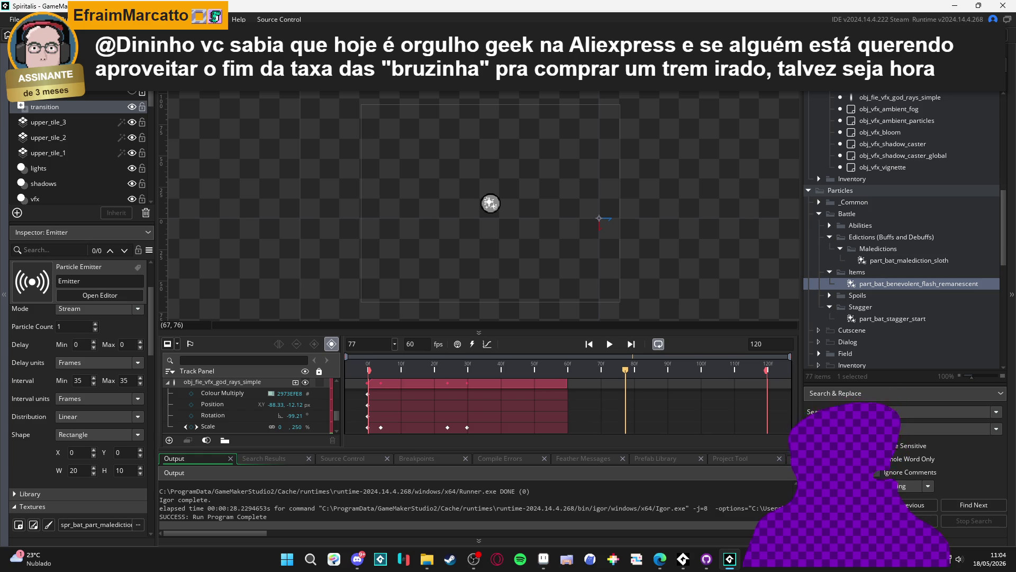
# - Open the biome_1_room_0_arrival room and delete the graphic_176D2895 sequence instance
pyautogui.hotkey('ctrl', 'w')
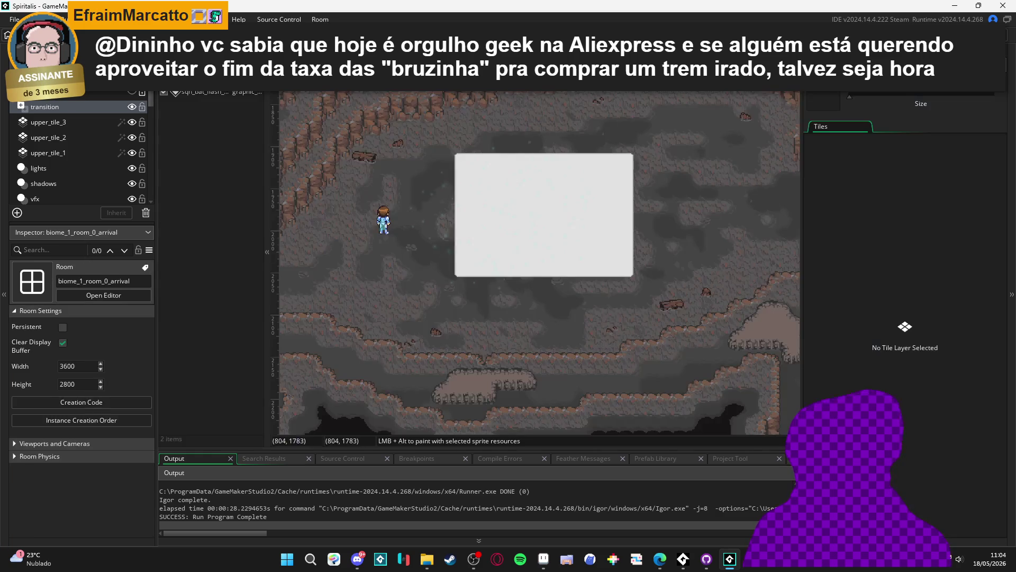
pyautogui.click(432, 234)
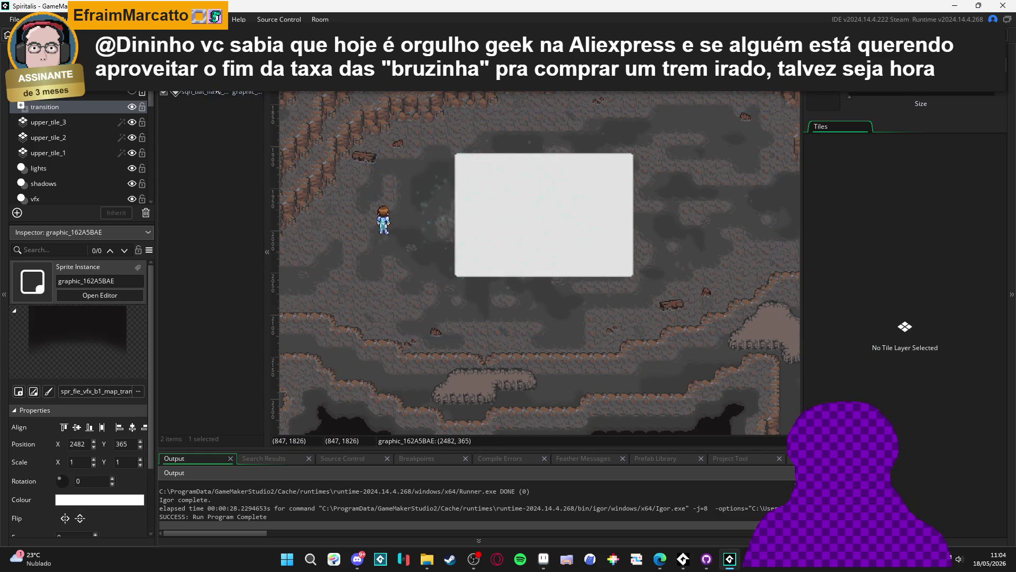
pyautogui.click(216, 129)
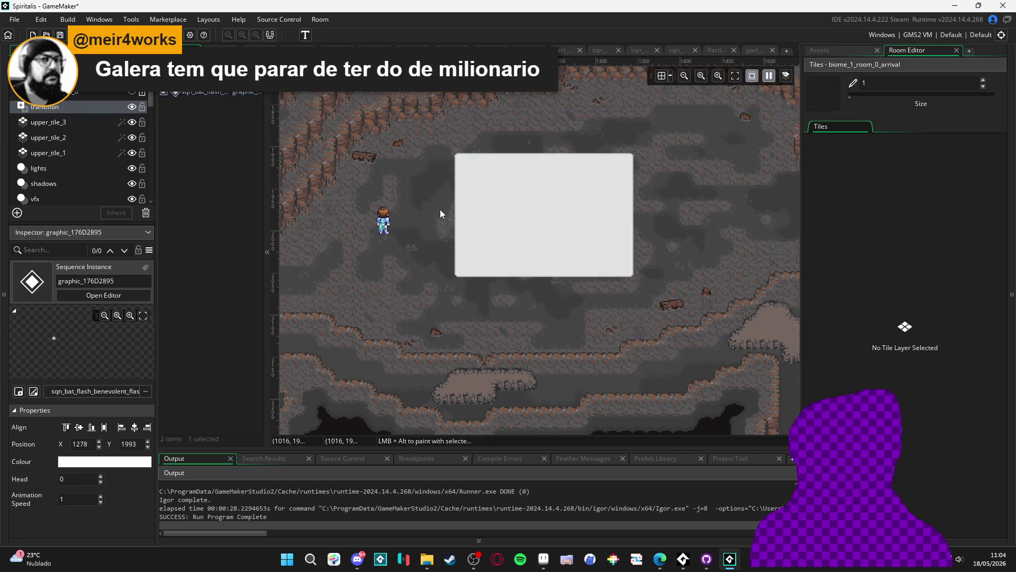
pyautogui.press('Delete')
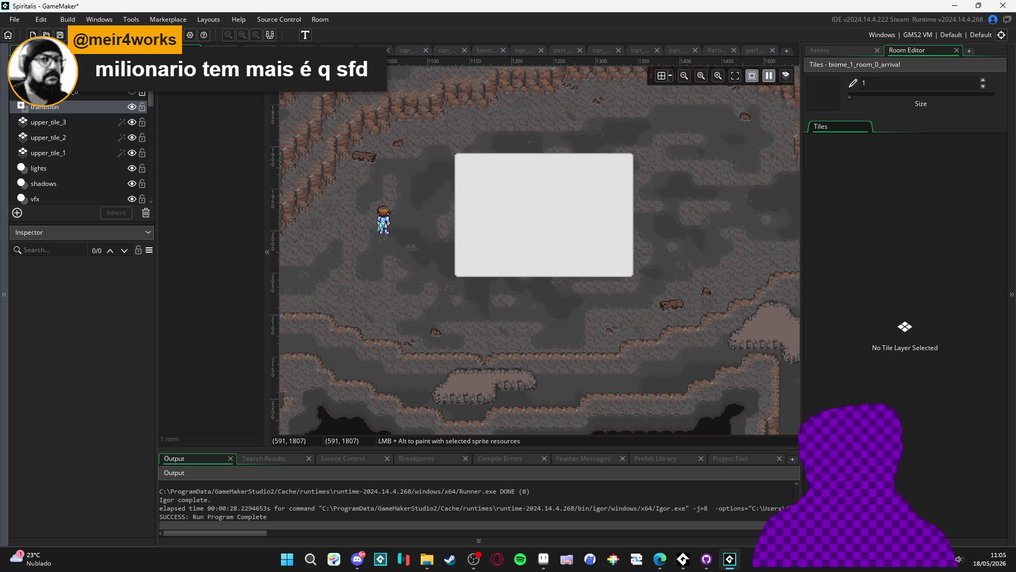
# - Zoom the room view and shift it slightly to the right
pyautogui.scroll(2, 481, 254)
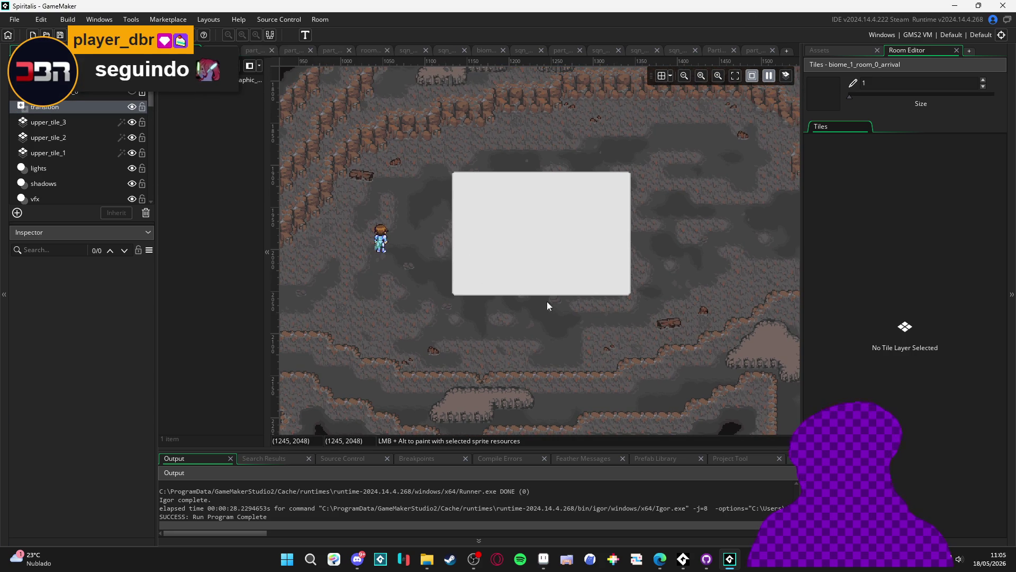
pyautogui.scroll(2, 539, 358)
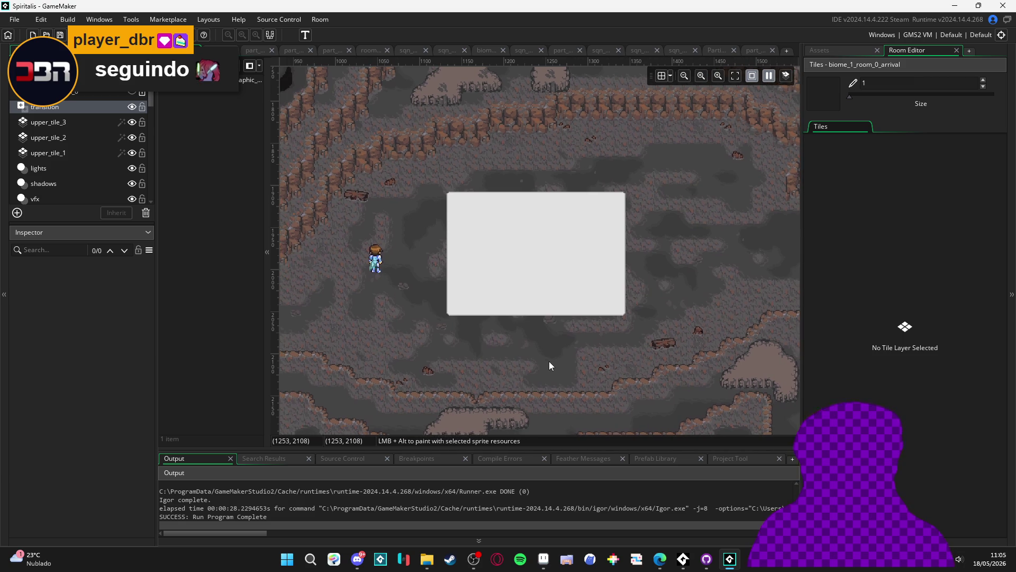
pyautogui.moveTo(549, 363); pyautogui.dragTo(562, 364)
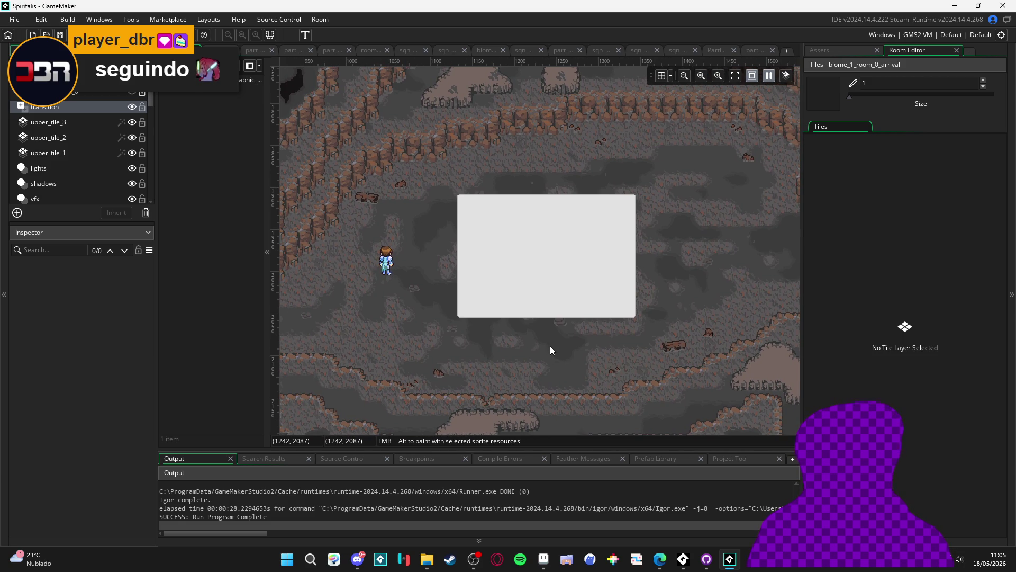
pyautogui.moveTo(544, 330); pyautogui.dragTo(553, 330)
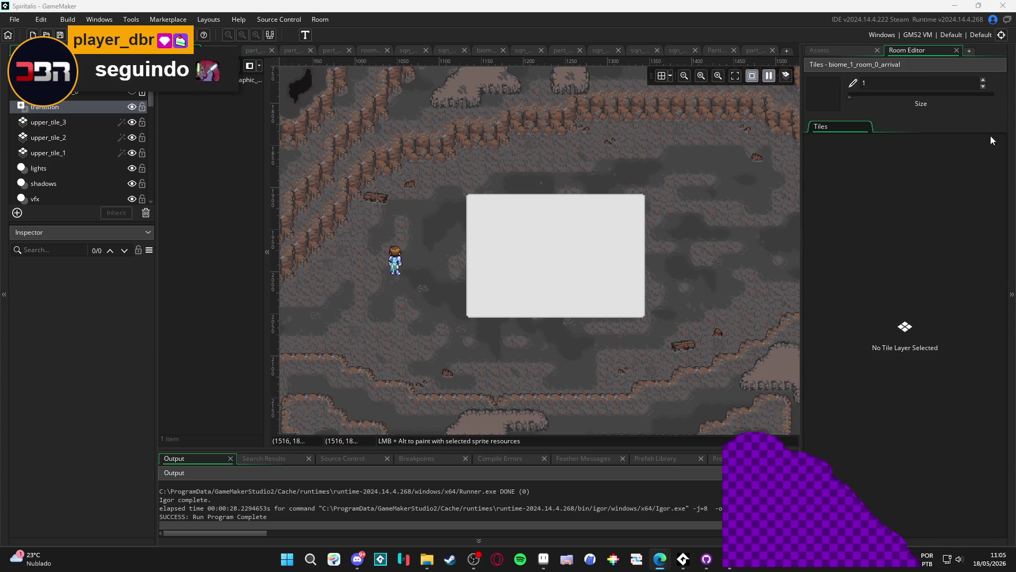
pyautogui.click(544, 558)
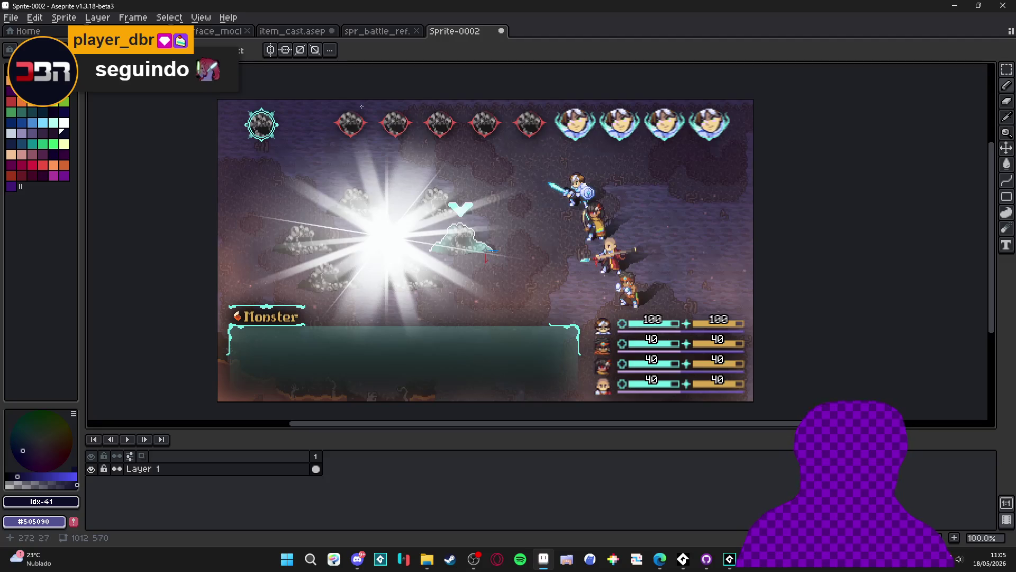
pyautogui.click(394, 31)
pyautogui.click(297, 32)
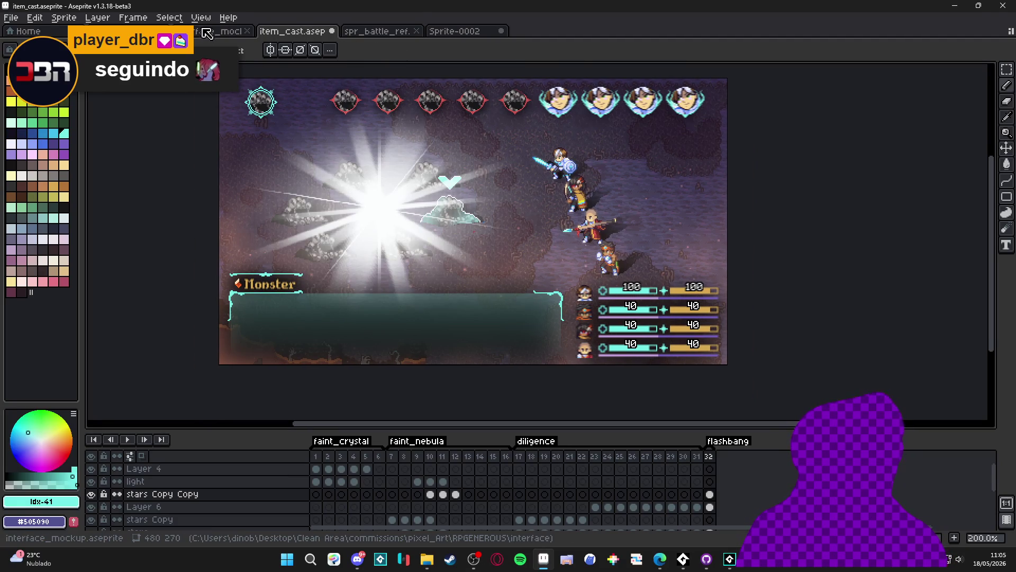
pyautogui.click(316, 456)
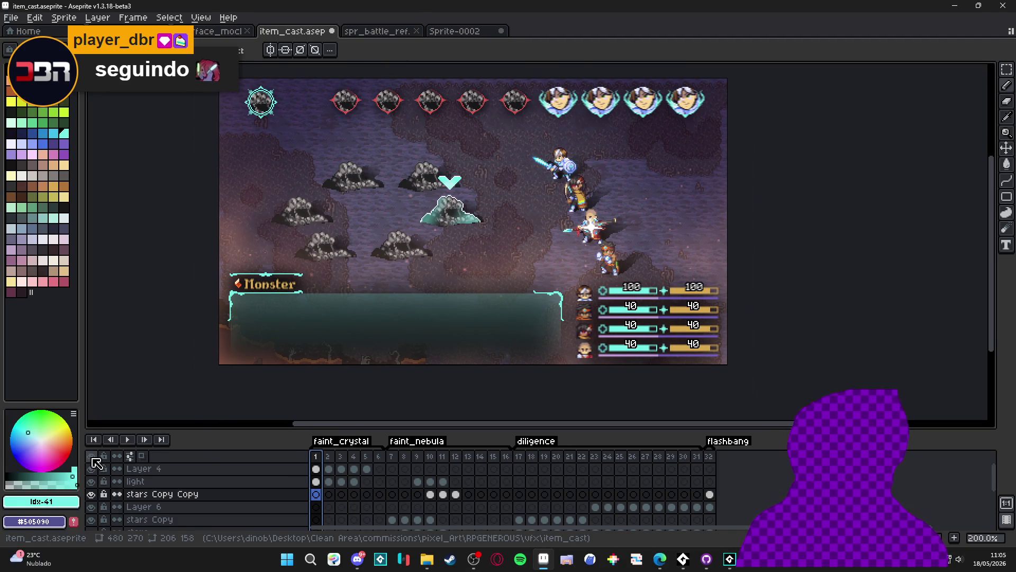
pyautogui.click(127, 440)
pyautogui.scroll(1, 596, 238)
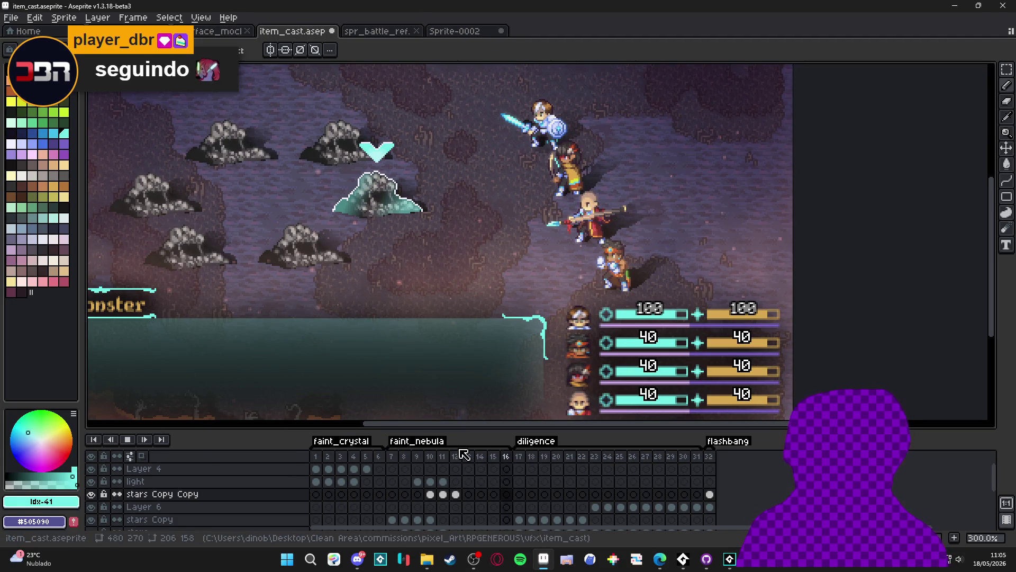
pyautogui.click(520, 460)
pyautogui.press('Return')
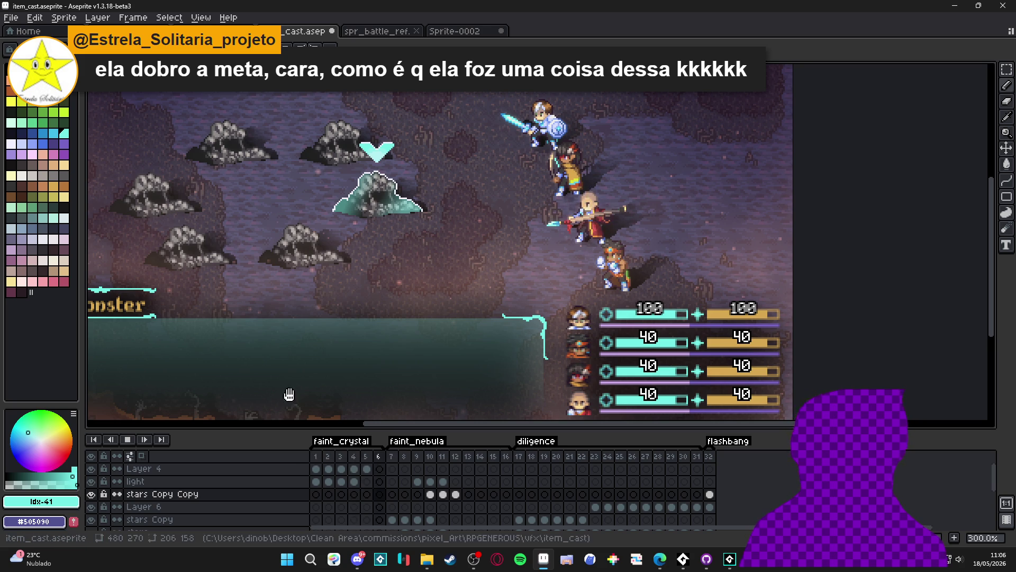
pyautogui.click(126, 441)
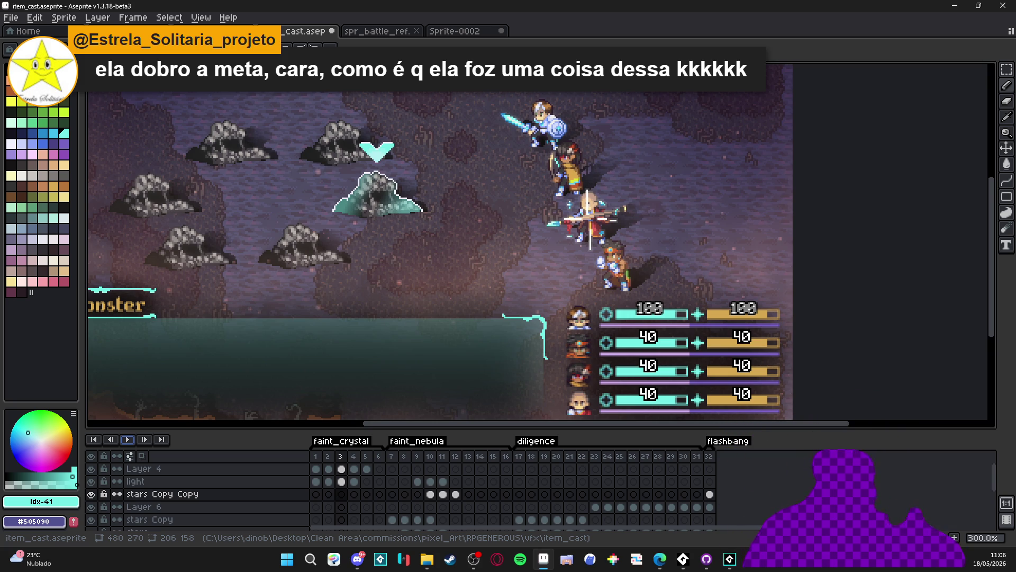
pyautogui.hotkey('alt', 'Tab')
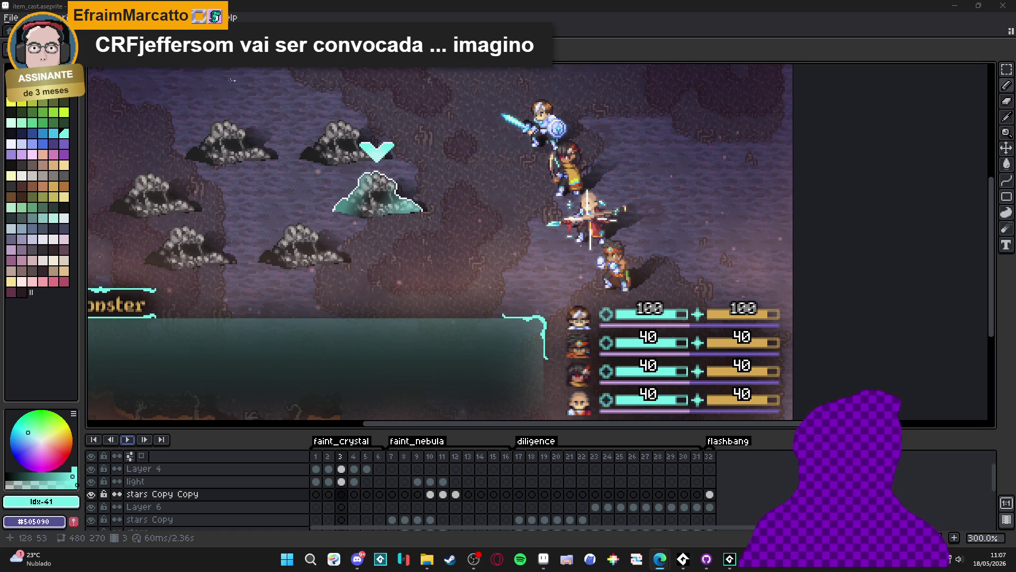
# - Create a 1054×729 sprite and paste the entrance/combat/abyss/exit layout diagram into it
pyautogui.hotkey('alt', 'f')
pyautogui.press('n')
pyautogui.press('Return')
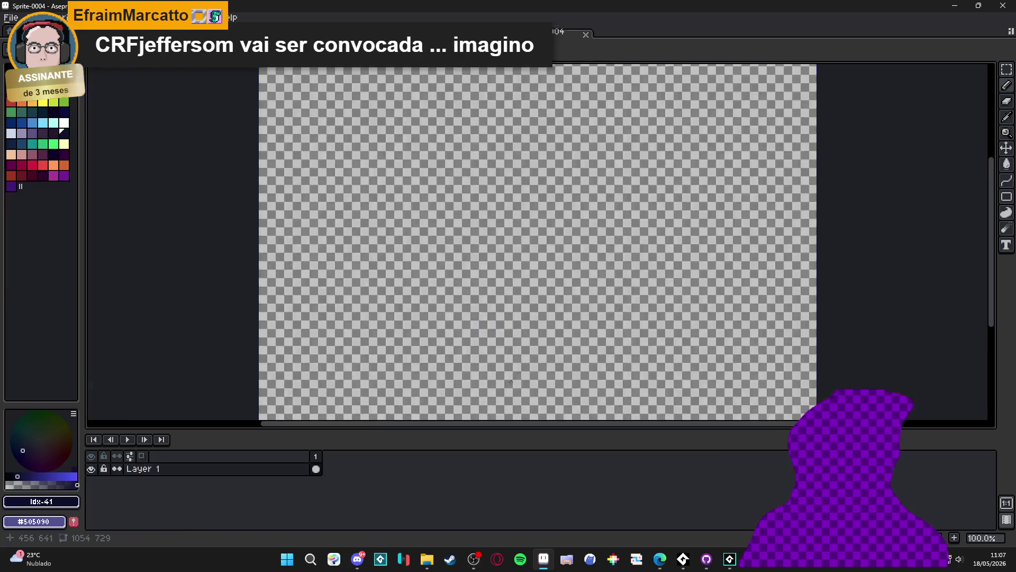
pyautogui.hotkey('ctrl', 'v')
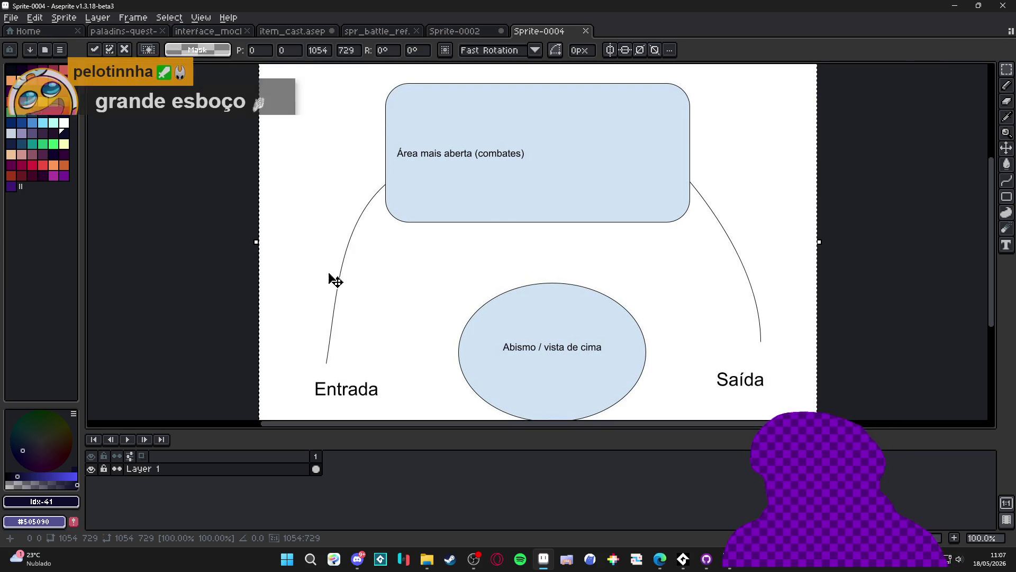
# - Close Sprite-0004, Sprite-0002 and spr_battle_ref without saving, leaving item_cast open
pyautogui.click(592, 33)
pyautogui.click(525, 366)
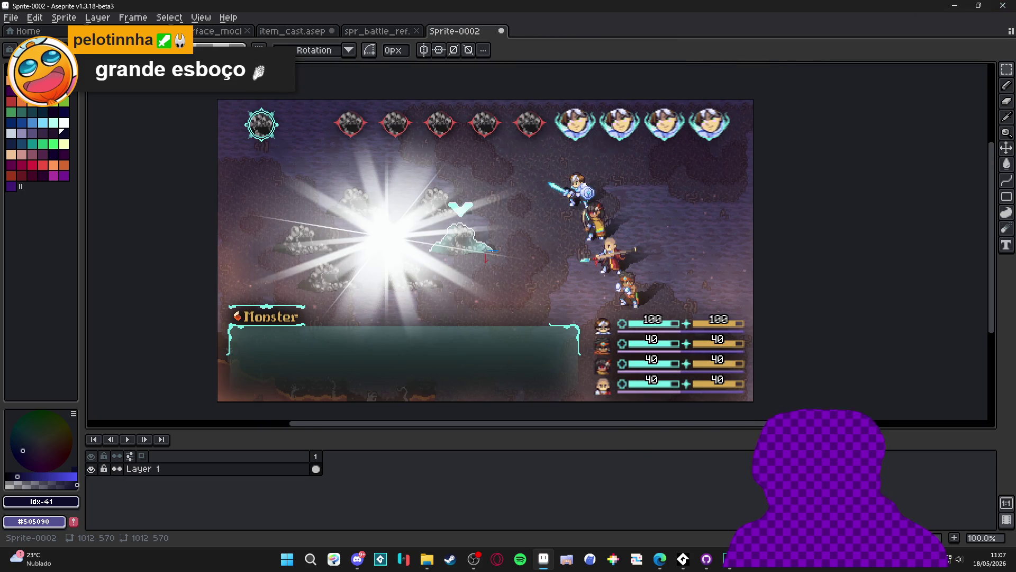
pyautogui.click(501, 31)
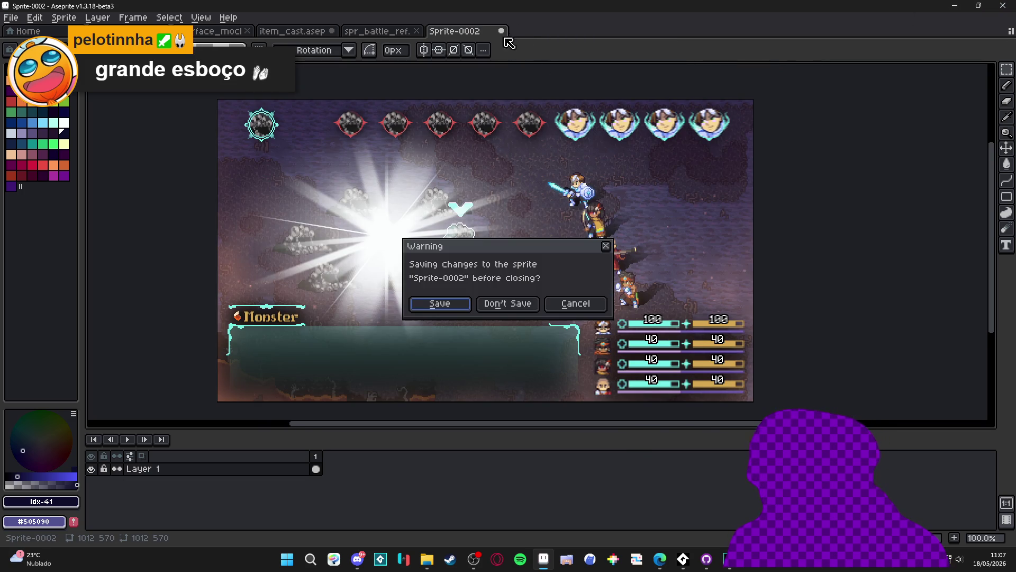
pyautogui.click(532, 304)
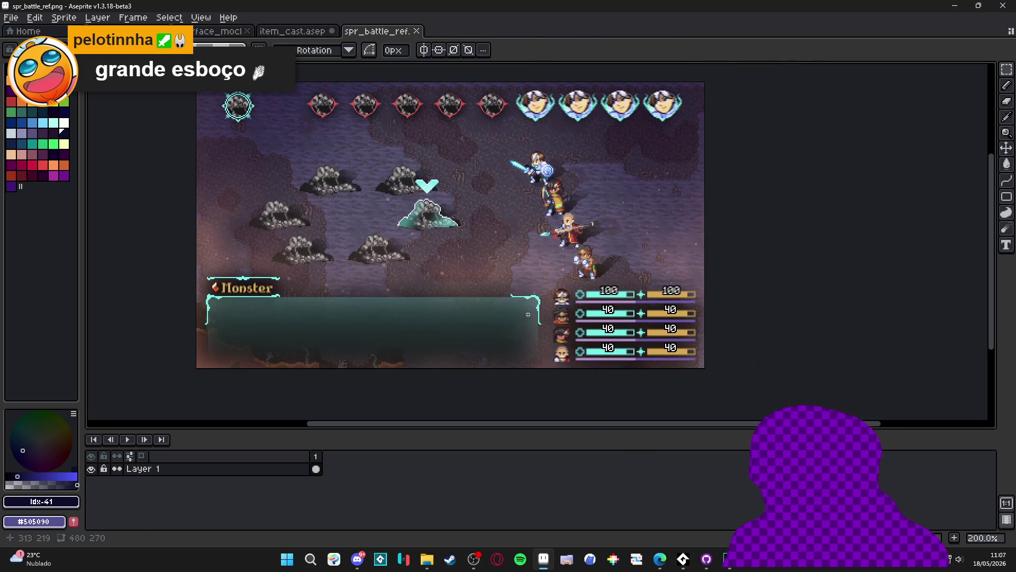
pyautogui.click(418, 33)
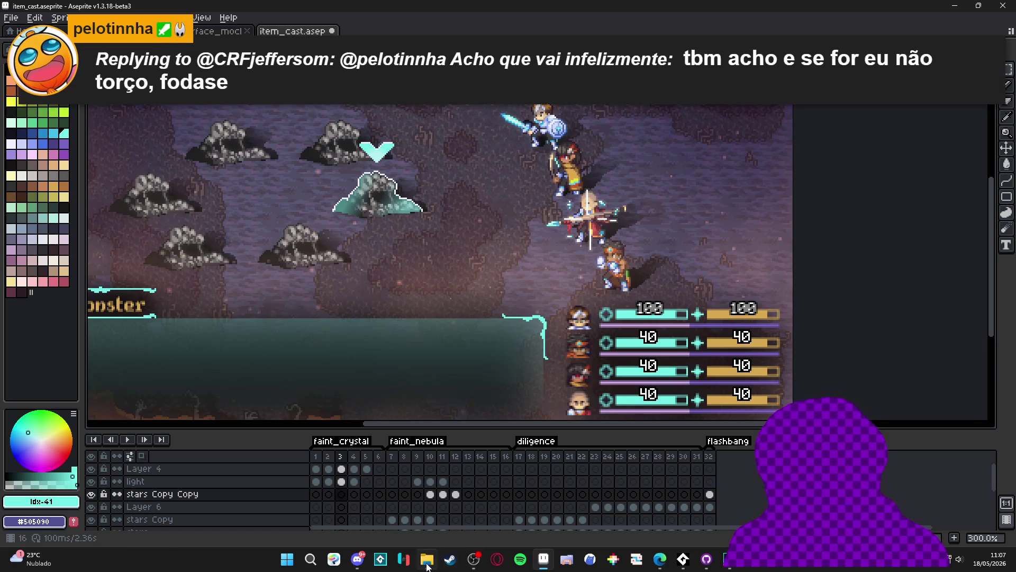
# - From a maximised File Explorer, open tilesets/indolencia/scenery_indolence.aseprite in Aseprite
pyautogui.click(427, 566)
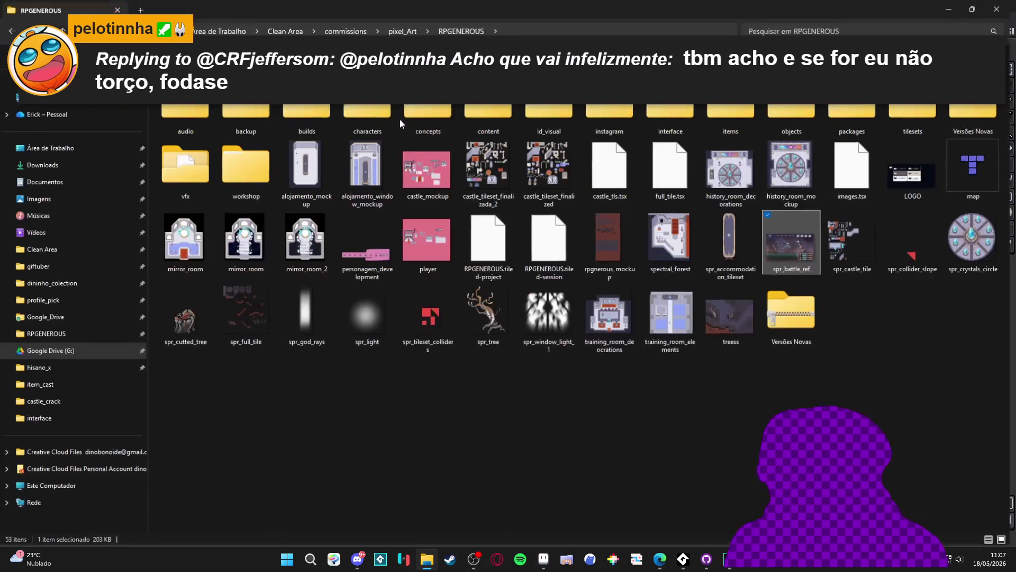
pyautogui.doubleClick(399, 119)
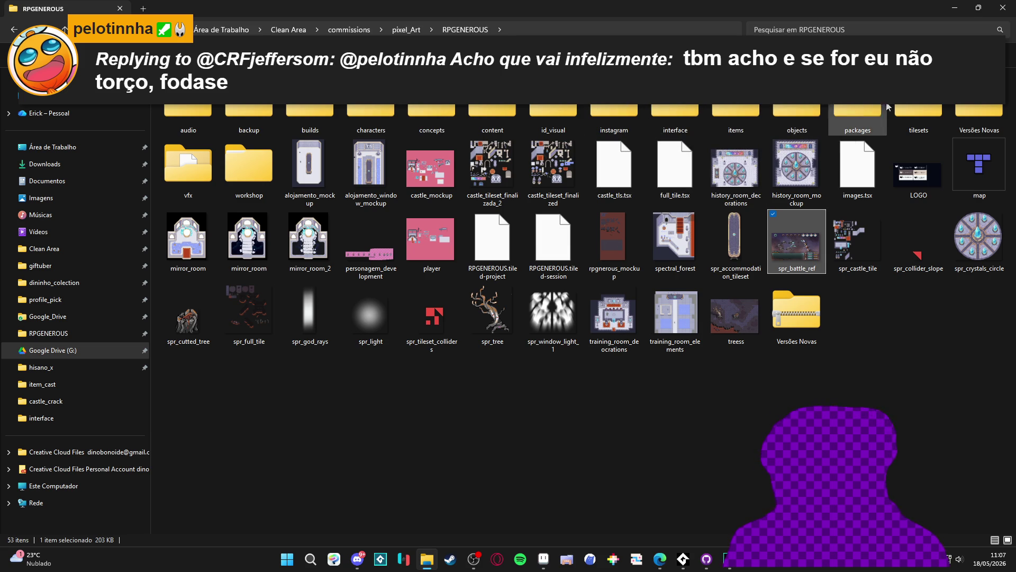
pyautogui.doubleClick(910, 108)
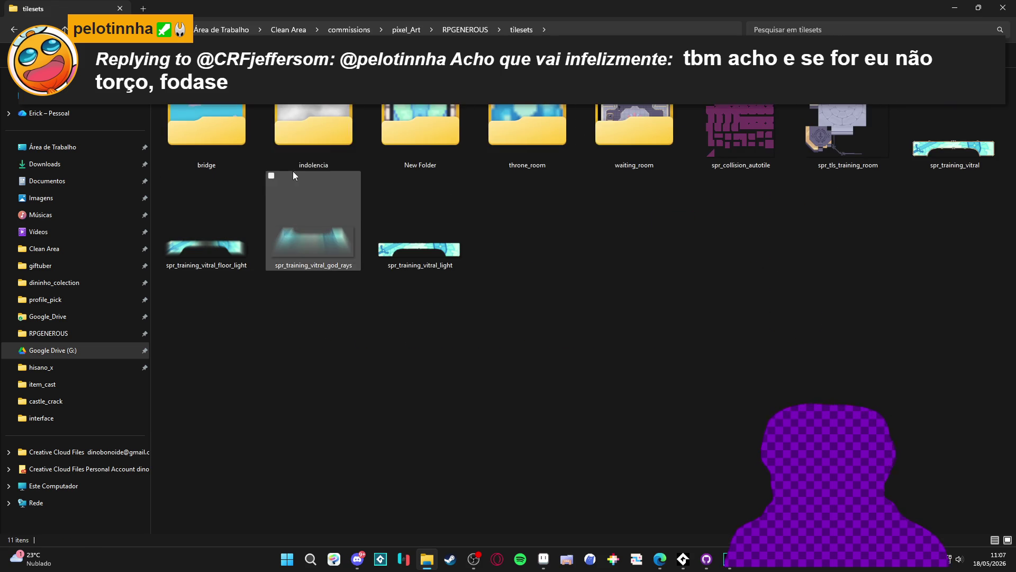
pyautogui.doubleClick(341, 139)
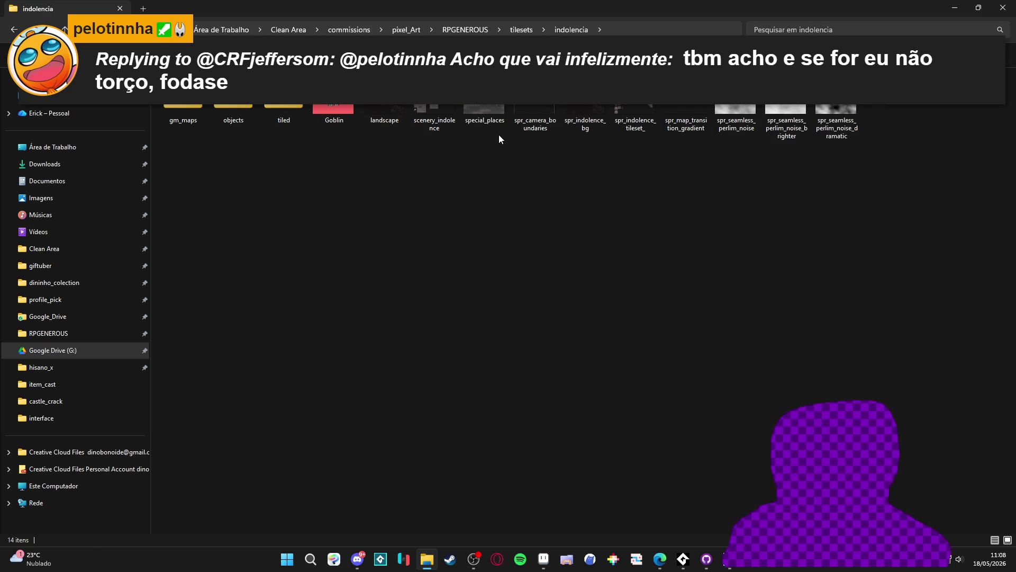
pyautogui.doubleClick(434, 126)
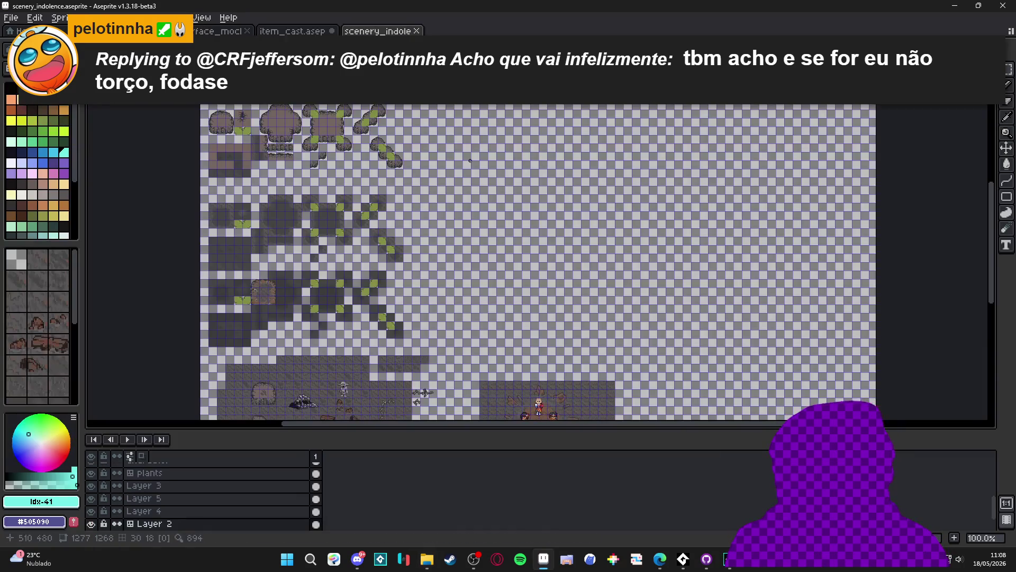
# - Zoom and pan scenery_indolence up to its cliff tiles, then bring back the indolencia folder
pyautogui.scroll(3, 159, 498)
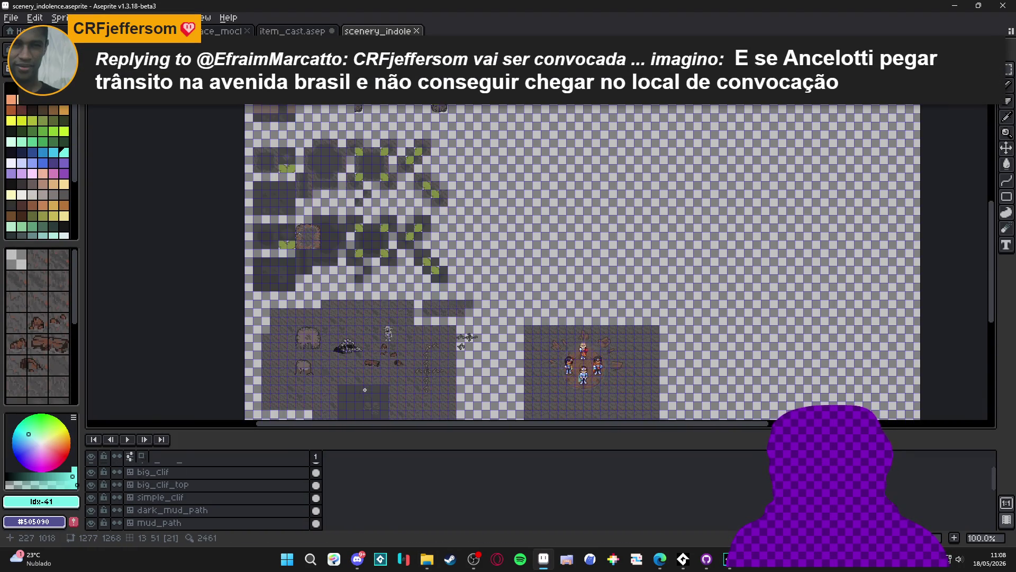
pyautogui.scroll(1, 364, 183)
pyautogui.moveTo(365, 183)
pyautogui.mouseDown()
pyautogui.moveTo(422, 200)
pyautogui.moveTo(300, 302)
pyautogui.moveTo(261, 268)
pyautogui.mouseUp()
pyautogui.scroll(6, 300, 302)
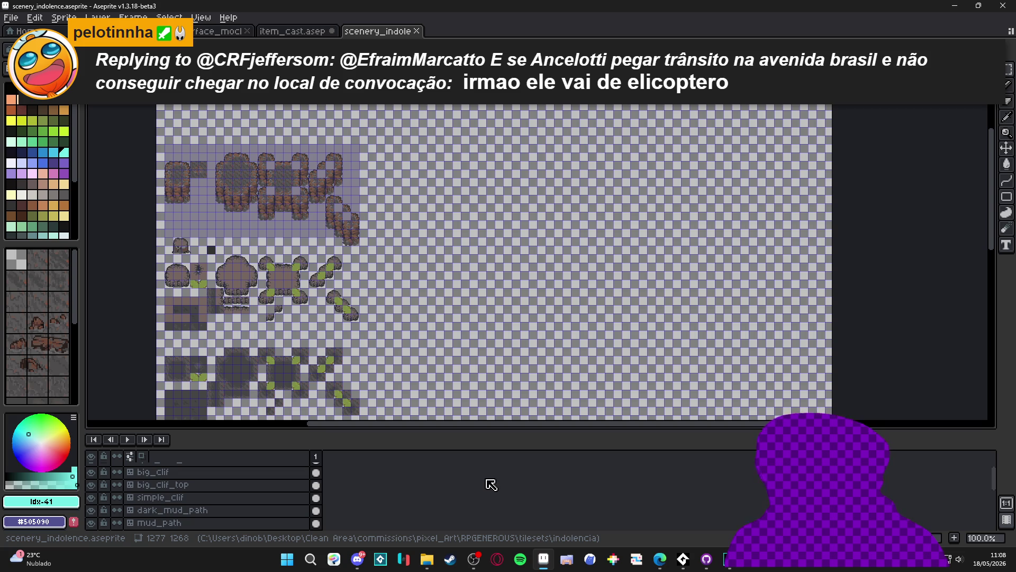
pyautogui.moveTo(430, 564)
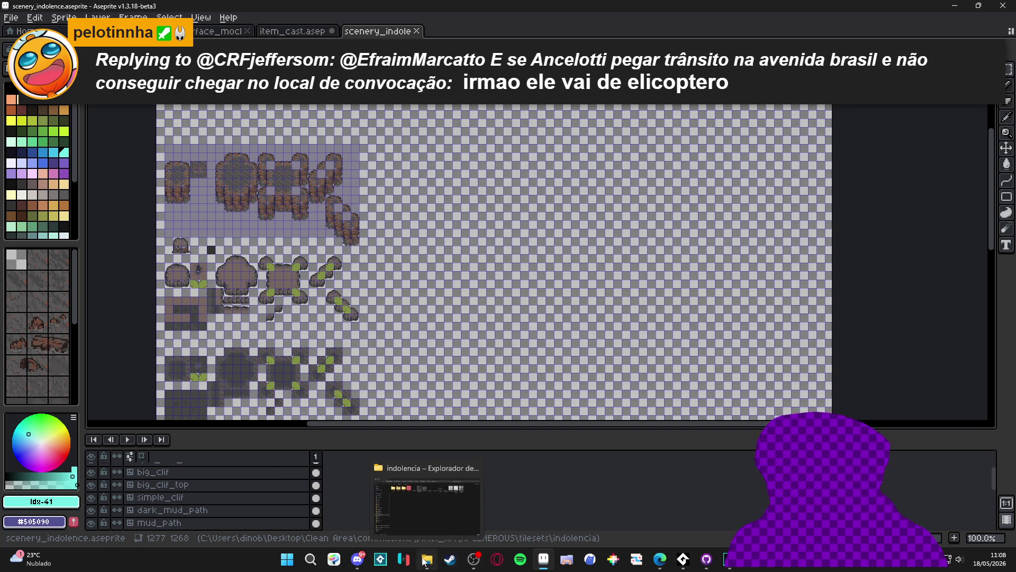
pyautogui.click(427, 508)
# - Open special_places.aseprite, compare frames 2 and 1, zoom in, then switch to GameMaker
pyautogui.click(469, 121)
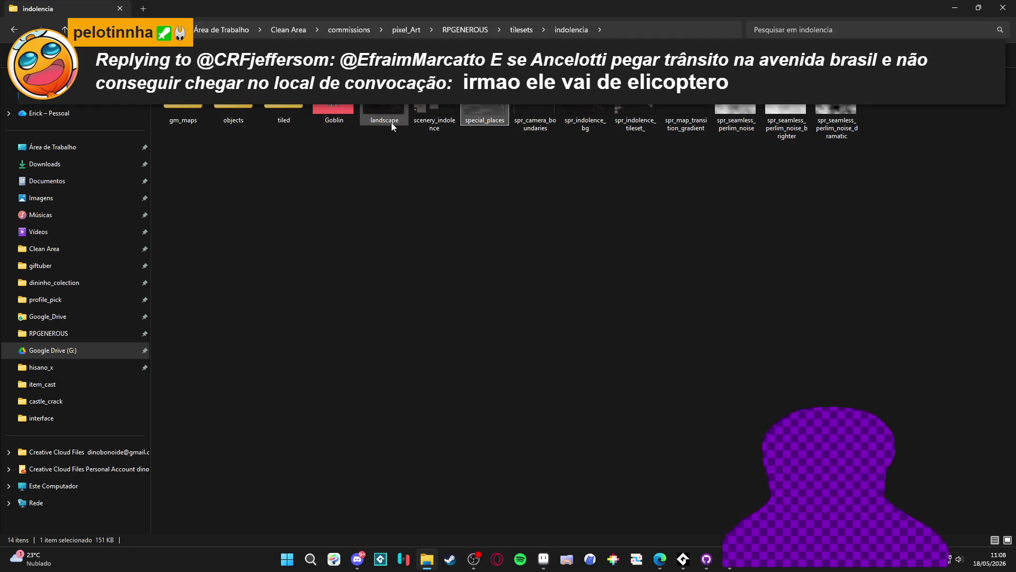
pyautogui.doubleClick(481, 114)
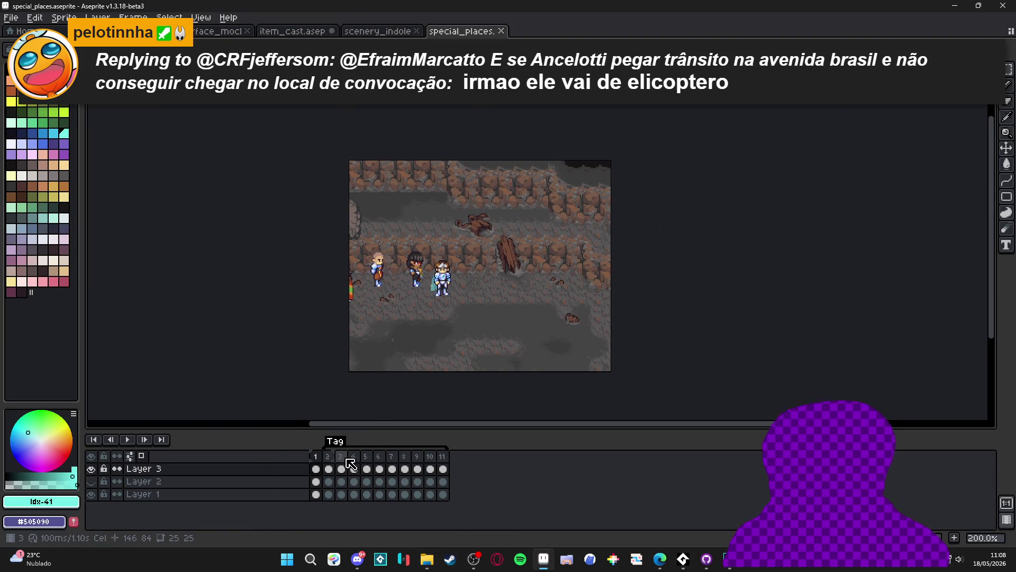
pyautogui.click(328, 456)
pyautogui.click(315, 456)
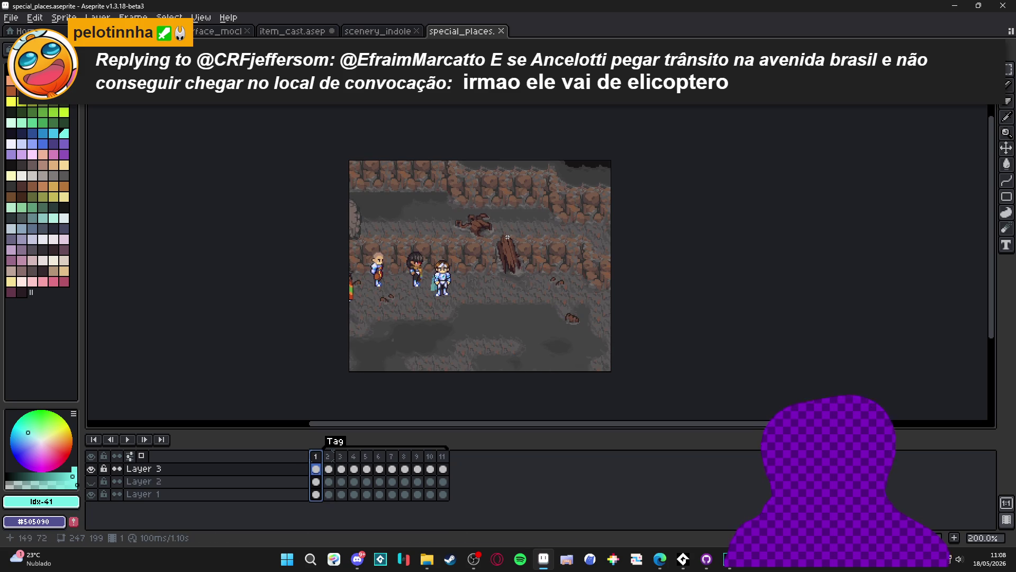
pyautogui.scroll(1, 484, 241)
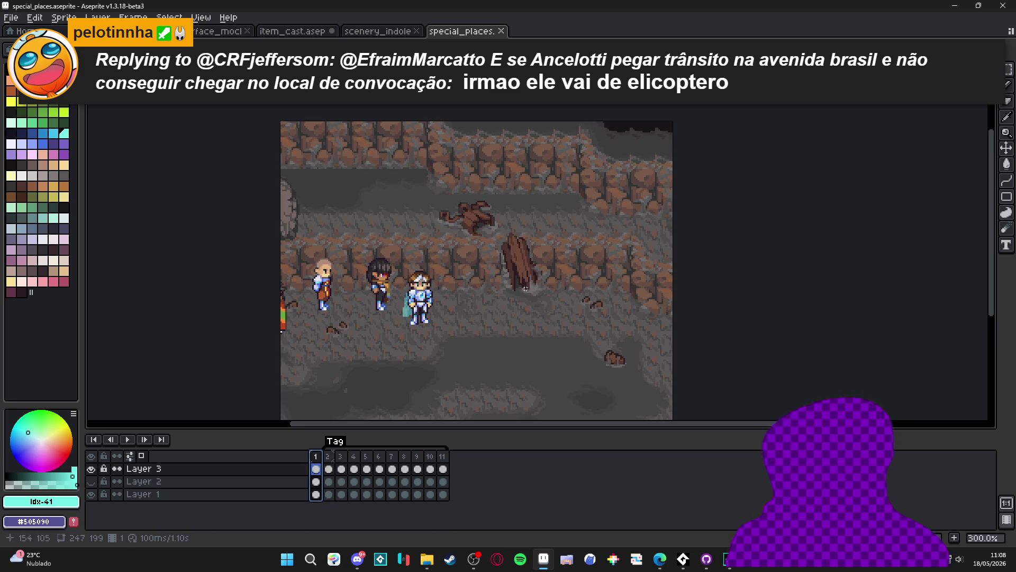
pyautogui.click(724, 562)
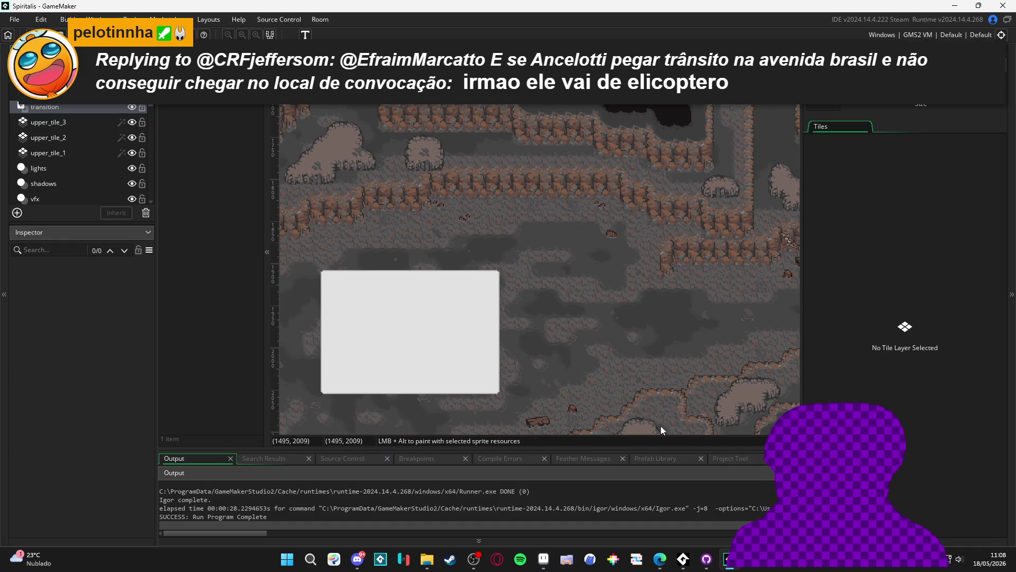
# - Alt+Tab back to Aseprite showing the special_places cave mockup with three characters
pyautogui.hotkey('alt', 'Tab')
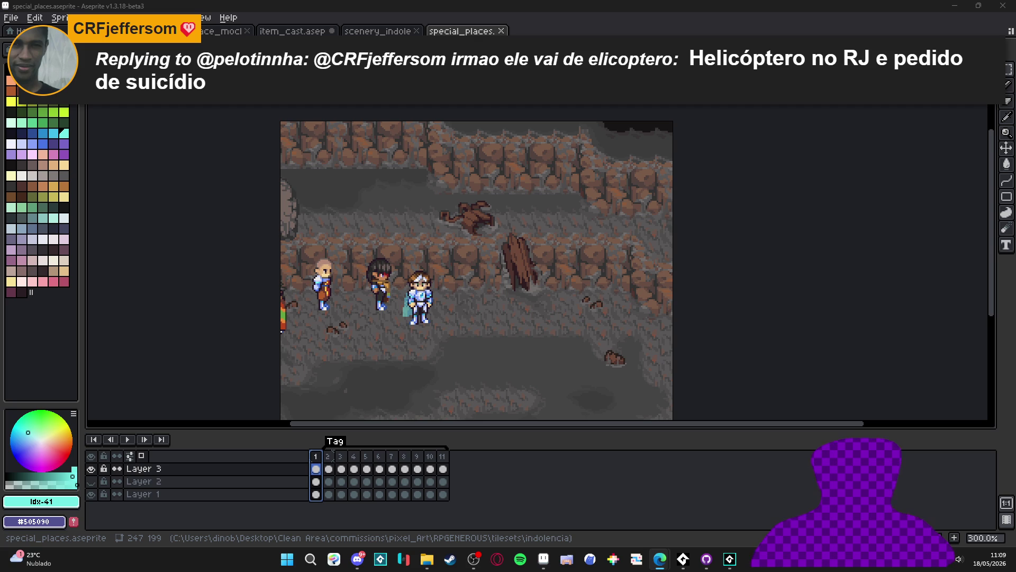
# - Pan the special_places cave scene, shorten the timeline, and switch to the scenery_indolence tileset
pyautogui.click(733, 32)
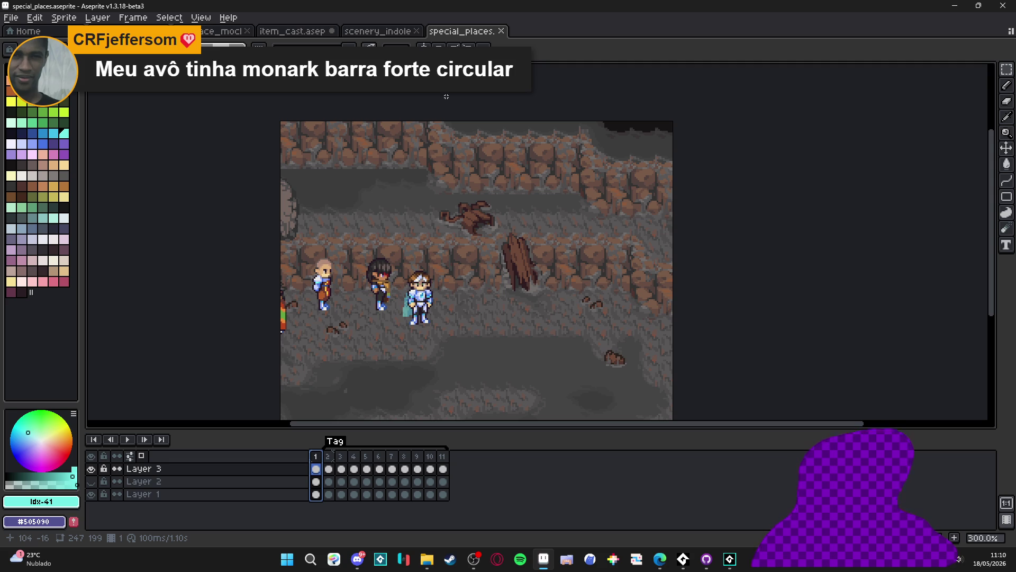
pyautogui.hotkey('alt', 'Tab')
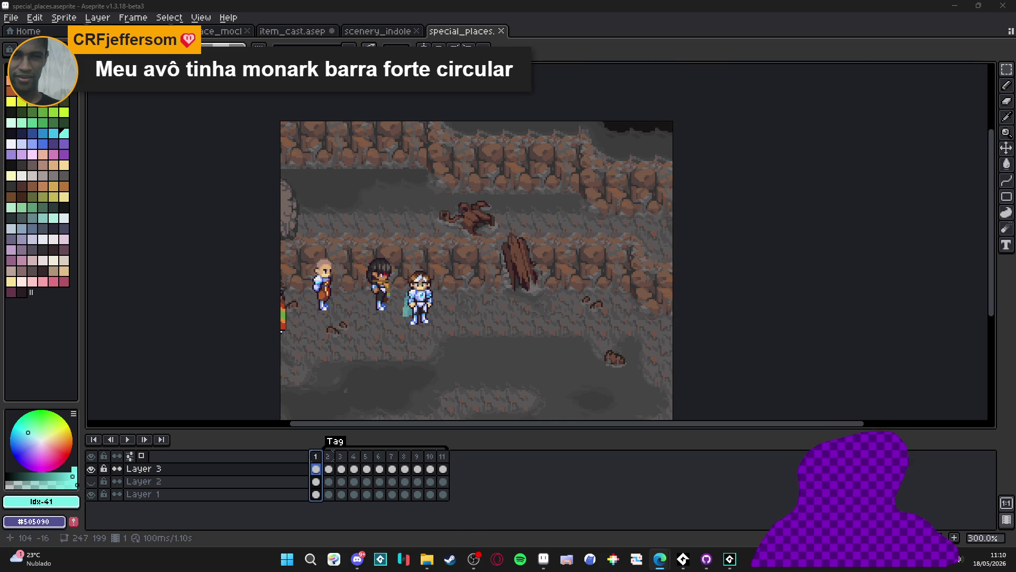
pyautogui.moveTo(679, 212)
pyautogui.mouseDown()
pyautogui.moveTo(671, 192)
pyautogui.moveTo(694, 191)
pyautogui.mouseUp()
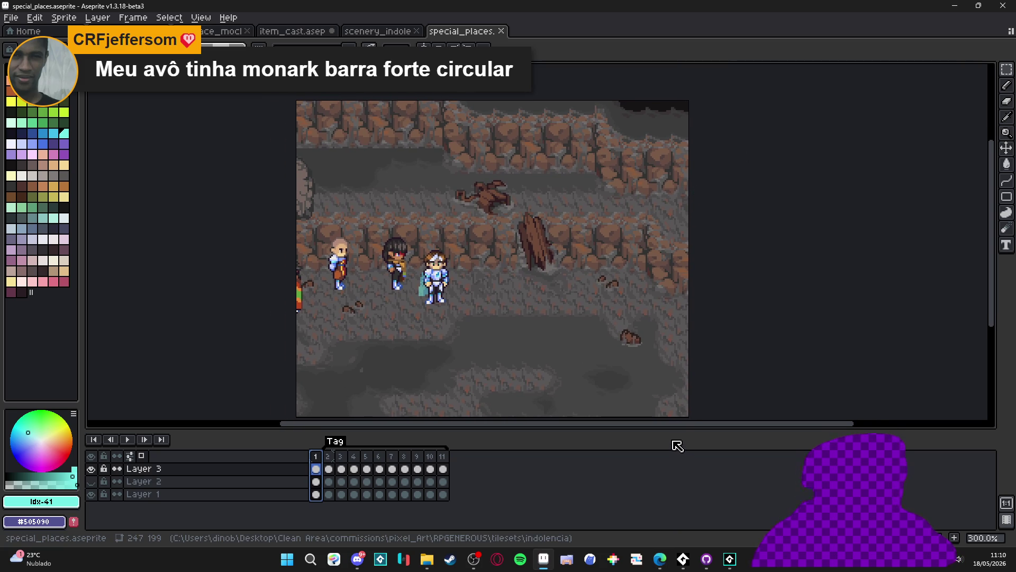
pyautogui.moveTo(680, 428)
pyautogui.mouseDown()
pyautogui.moveTo(681, 462)
pyautogui.moveTo(677, 454)
pyautogui.mouseUp()
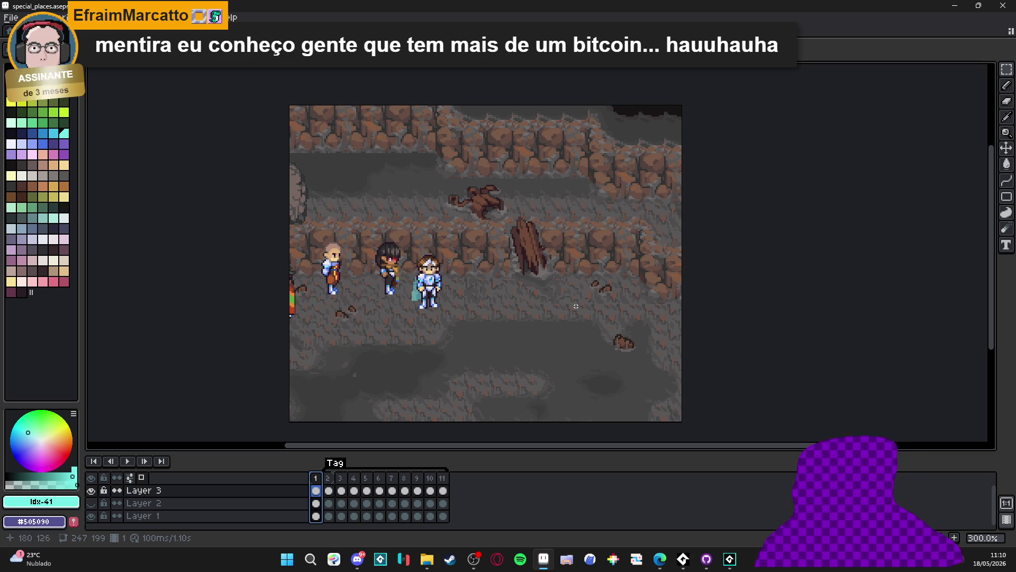
pyautogui.keyDown('ctrl'); pyautogui.click(536, 257); pyautogui.keyUp('ctrl')
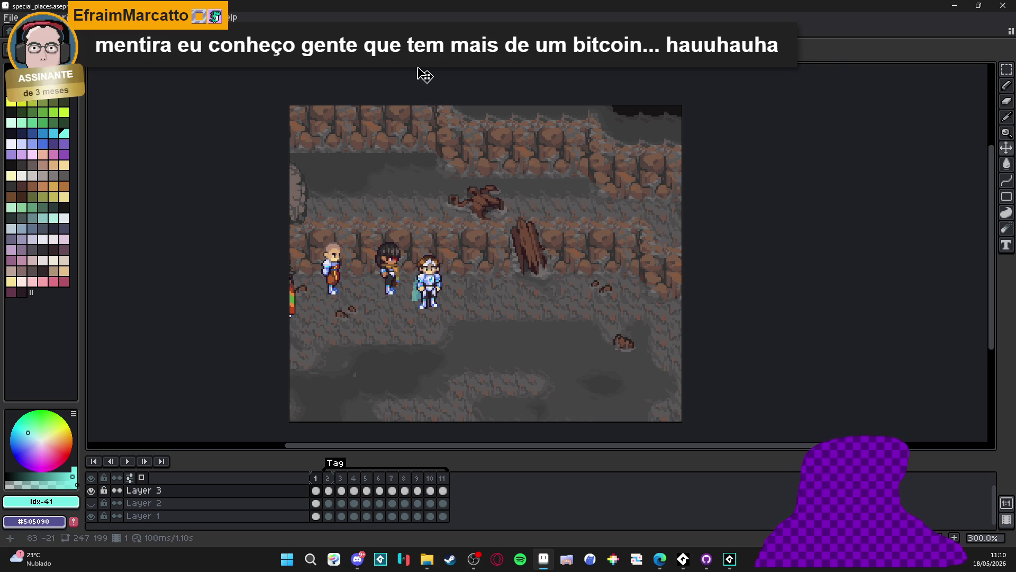
pyautogui.click(418, 31)
pyautogui.moveTo(418, 31); pyautogui.dragTo(401, 277)
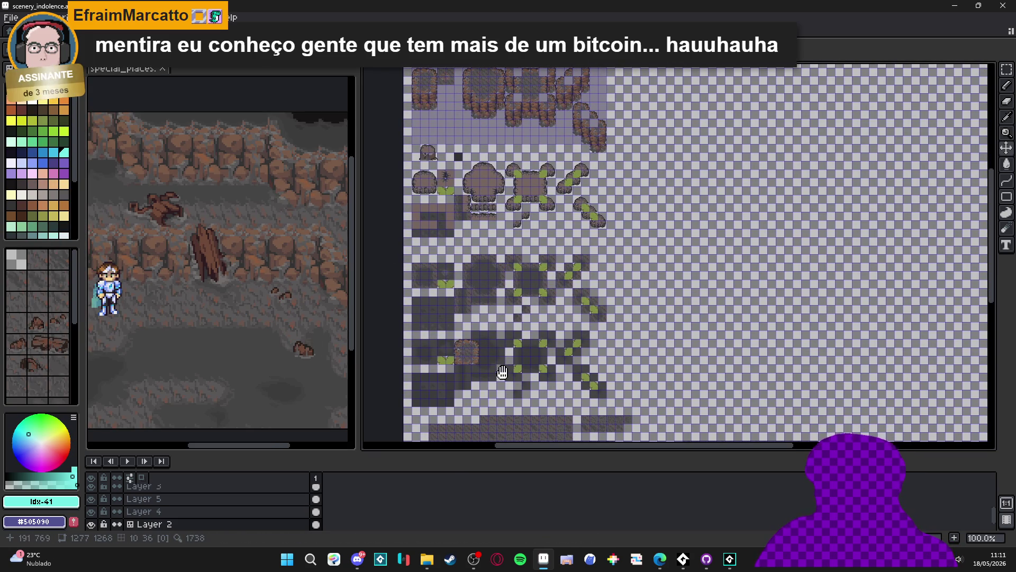
pyautogui.scroll(-2, 545, 363)
pyautogui.scroll(2, 522, 282)
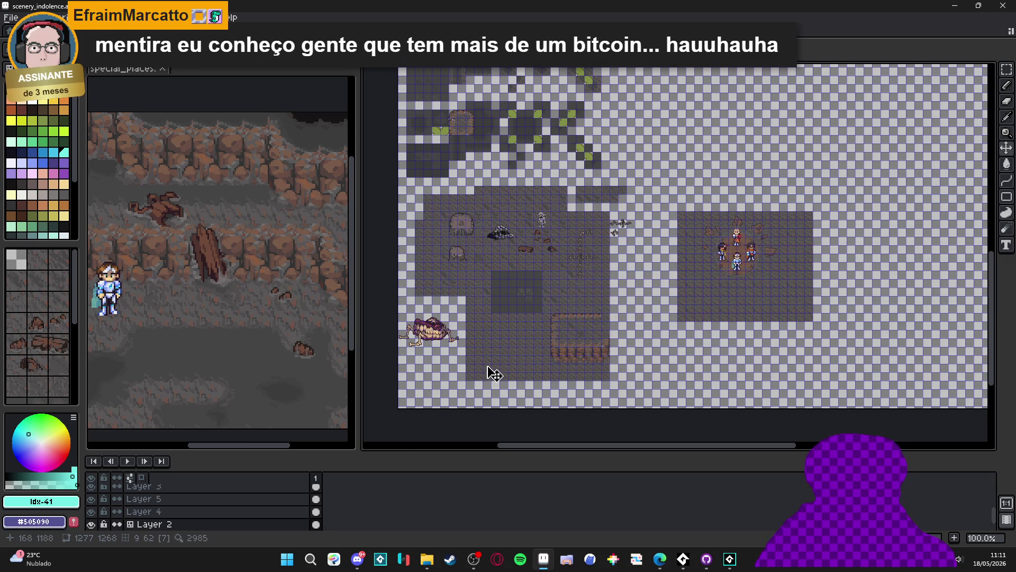
pyautogui.scroll(-1, 220, 510)
pyautogui.click(220, 511)
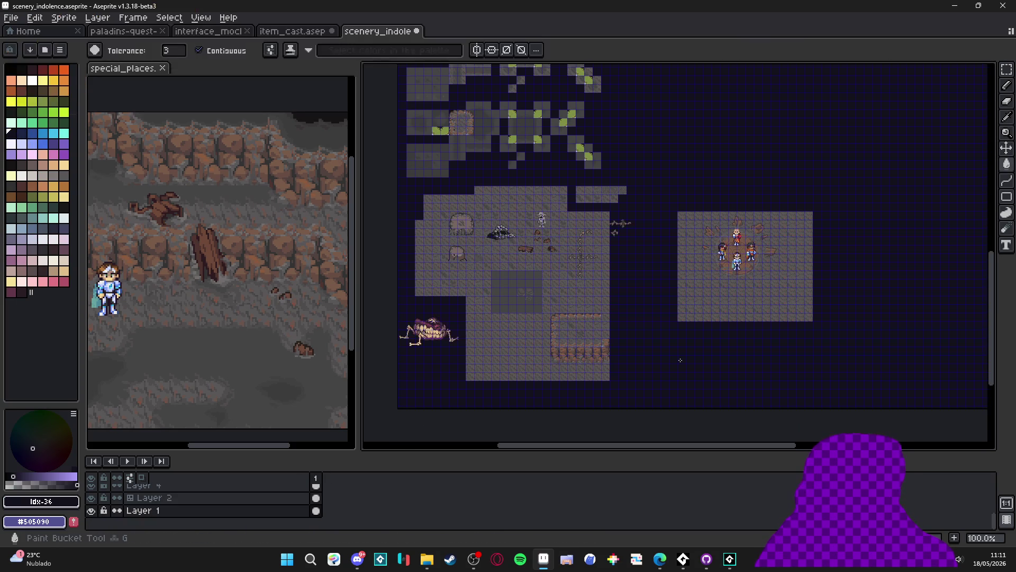
pyautogui.moveTo(656, 150)
pyautogui.mouseDown()
pyautogui.moveTo(596, 213)
pyautogui.moveTo(603, 270)
pyautogui.mouseUp()
pyautogui.scroll(2, 579, 199)
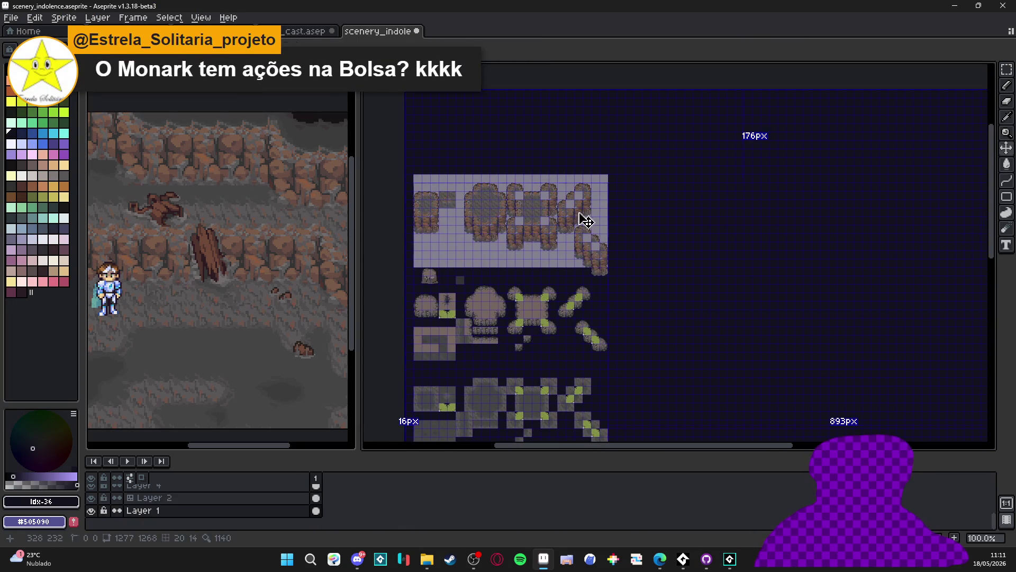
pyautogui.moveTo(581, 220); pyautogui.dragTo(517, 123)
pyautogui.scroll(-2, 516, 123)
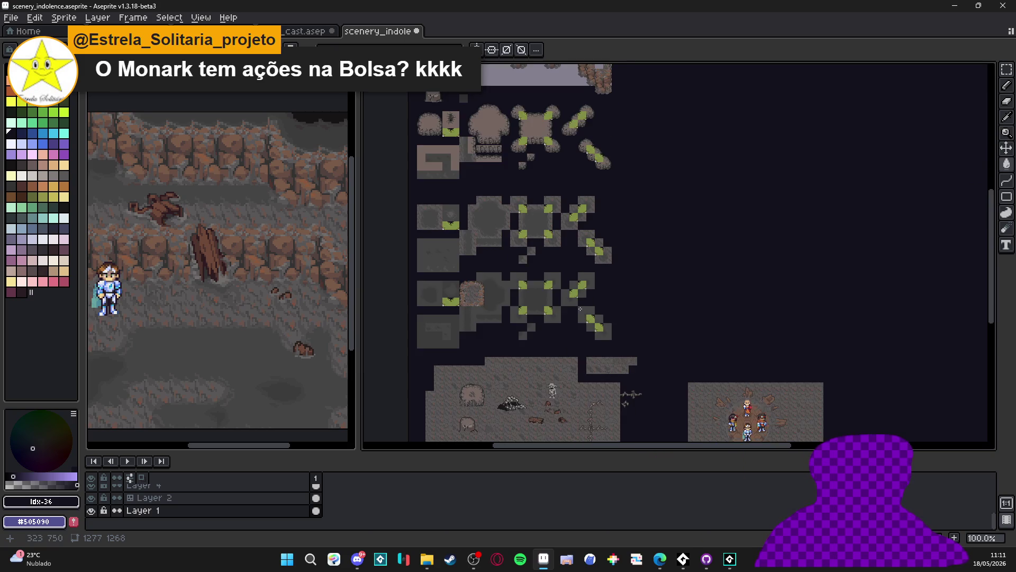
pyautogui.moveTo(619, 306); pyautogui.dragTo(569, 230)
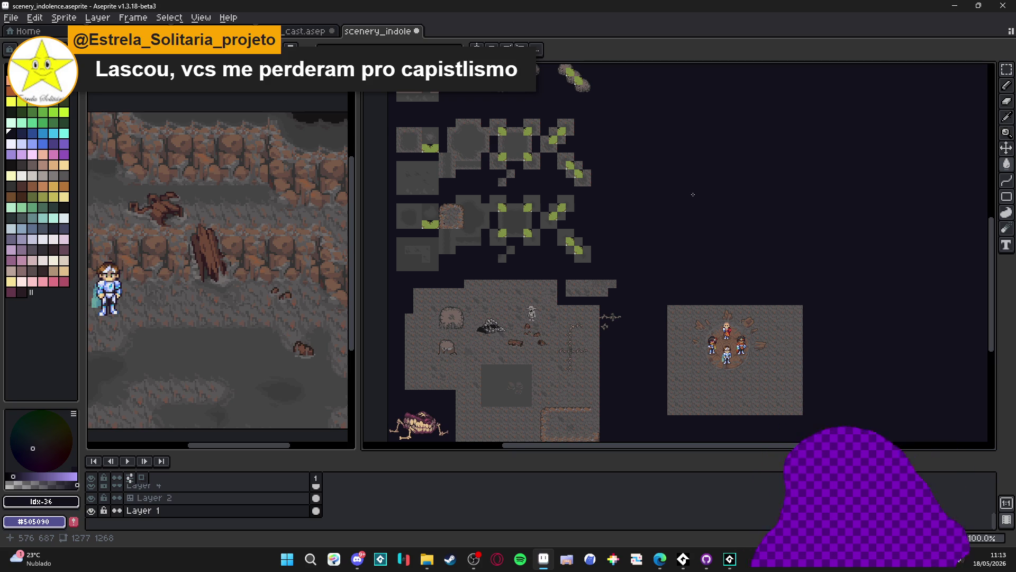
# - Zoom and pan to the top of the tileset and turn the tile grid on
pyautogui.moveTo(606, 238); pyautogui.dragTo(565, 228)
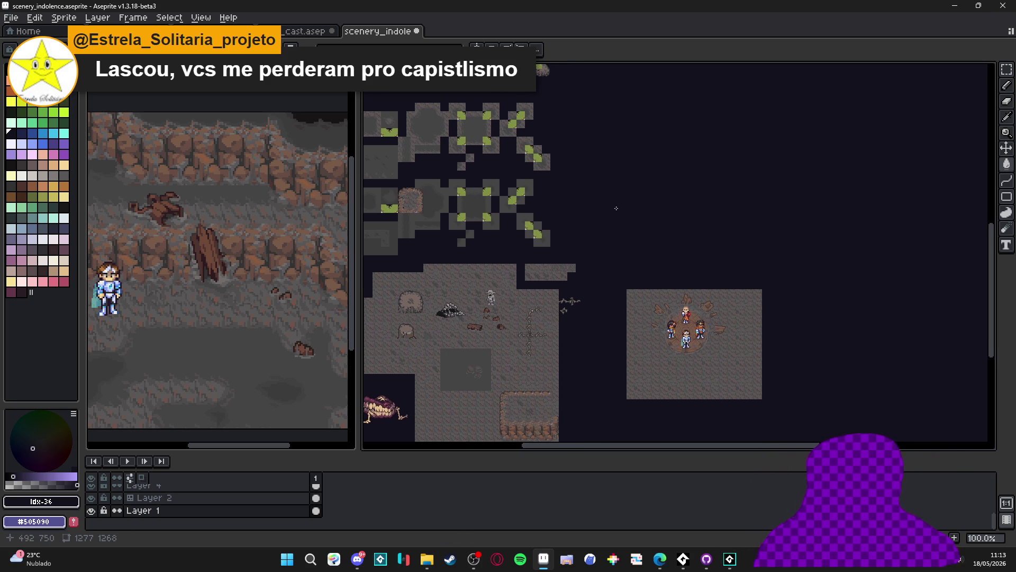
pyautogui.scroll(1, 574, 179)
pyautogui.moveTo(574, 178)
pyautogui.mouseDown()
pyautogui.moveTo(581, 296)
pyautogui.moveTo(531, 186)
pyautogui.mouseUp()
pyautogui.scroll(-4, 531, 187)
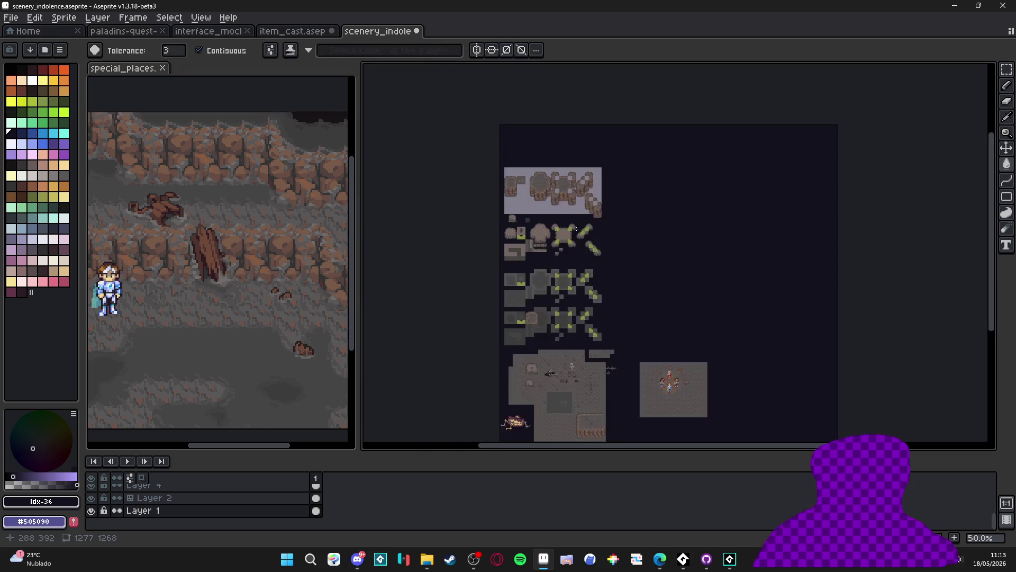
pyautogui.scroll(3, 593, 239)
pyautogui.moveTo(593, 240); pyautogui.dragTo(556, 218)
pyautogui.hotkey('ctrl', "'")
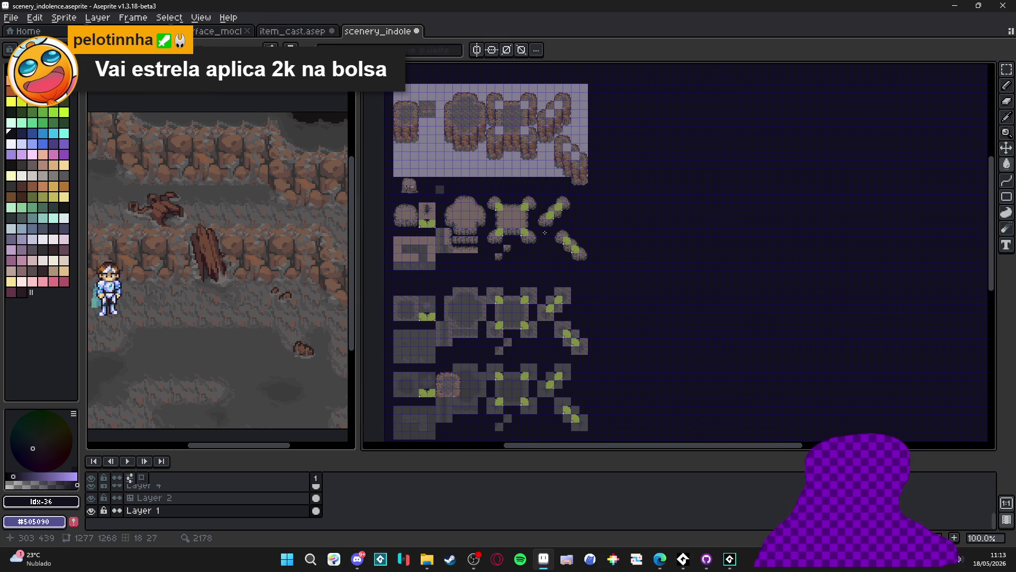
pyautogui.hotkey('ctrl', "'")
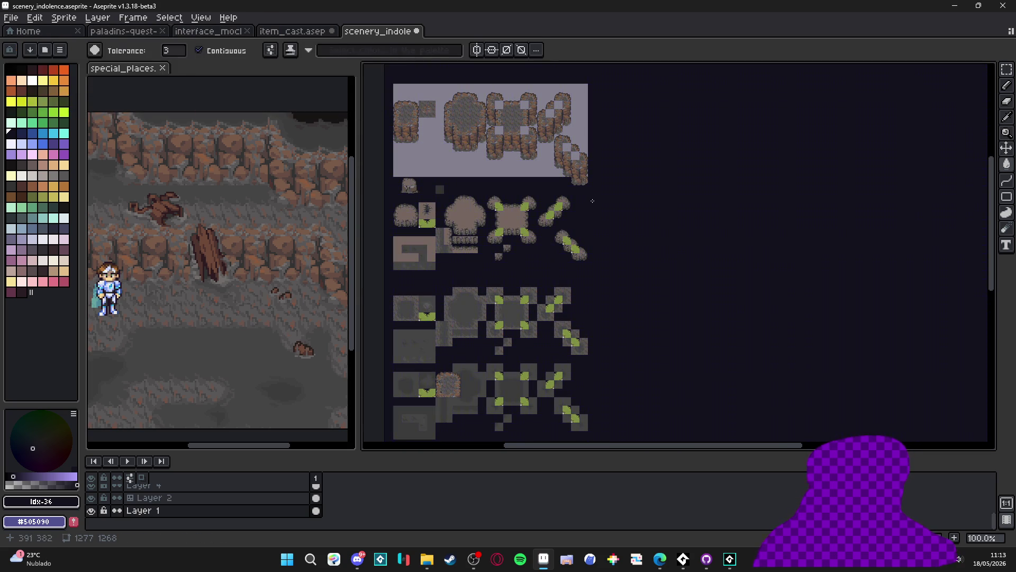
pyautogui.moveTo(587, 215); pyautogui.dragTo(558, 213)
pyautogui.hotkey('ctrl', "'")
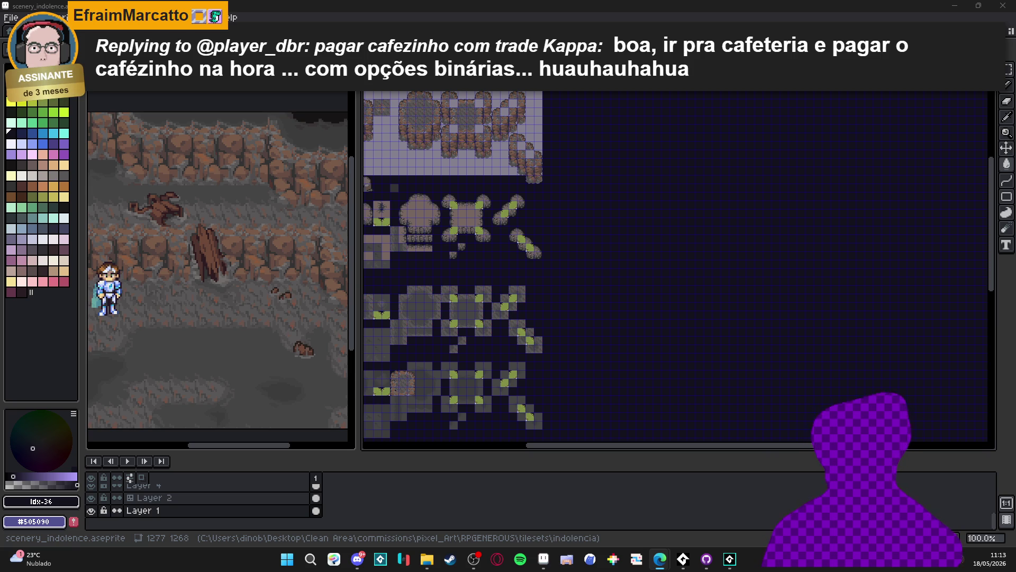
# - Marquee-select a single cliff tile and show its tile index numbers
pyautogui.click(508, 302)
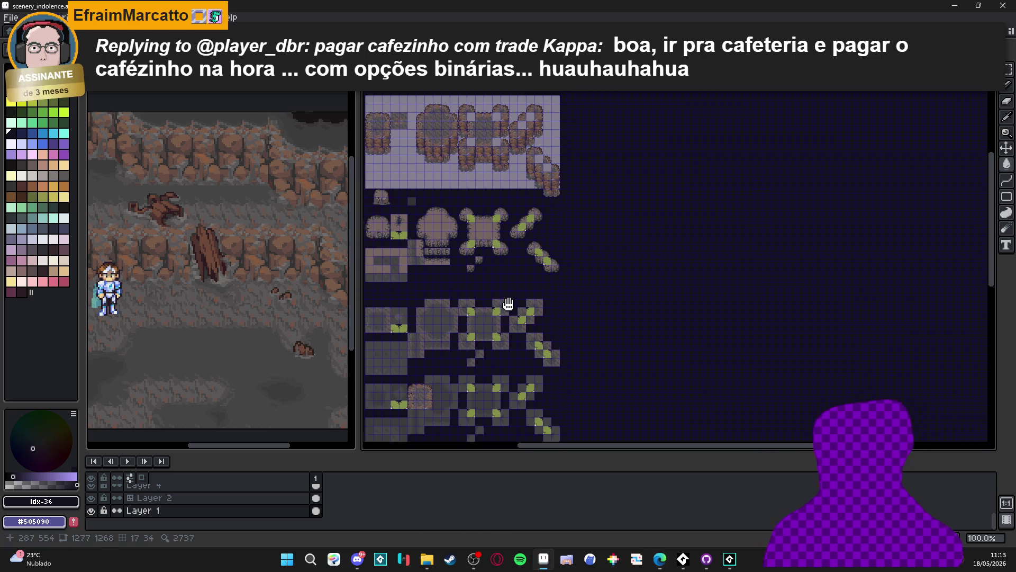
pyautogui.scroll(1, 497, 141)
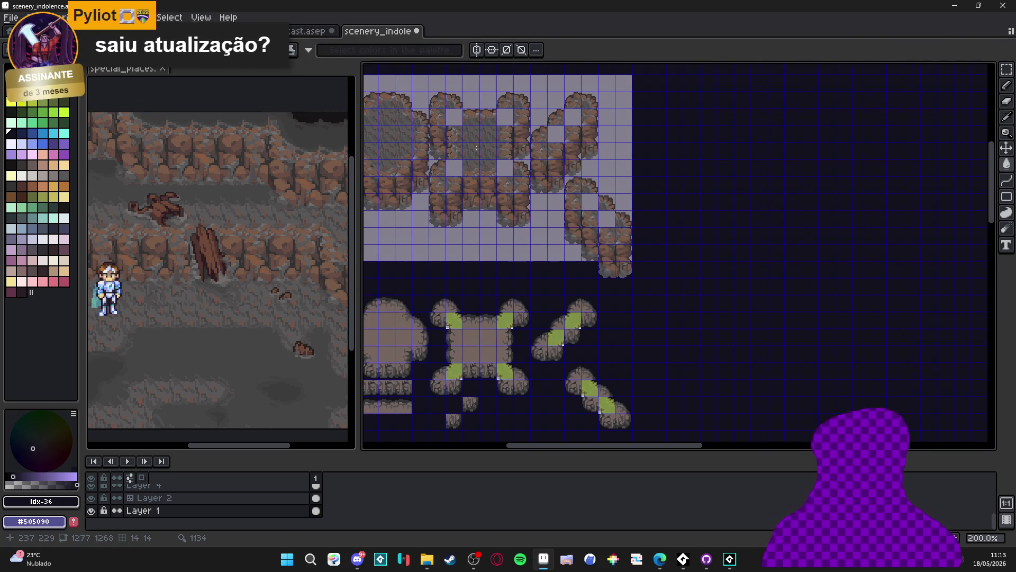
pyautogui.scroll(1, 477, 148)
pyautogui.press('m')
pyautogui.click(469, 153)
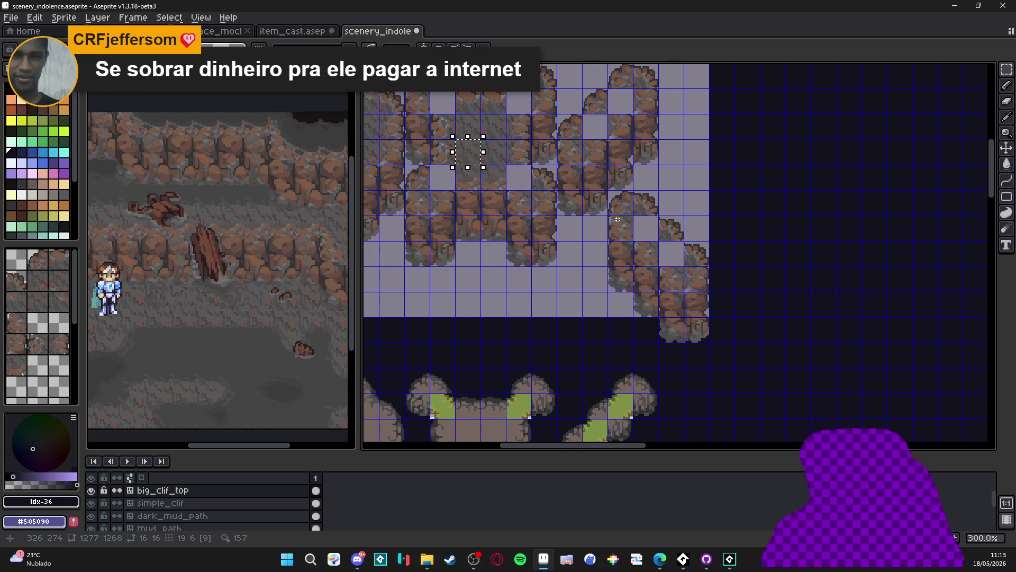
pyautogui.press('ctrl')
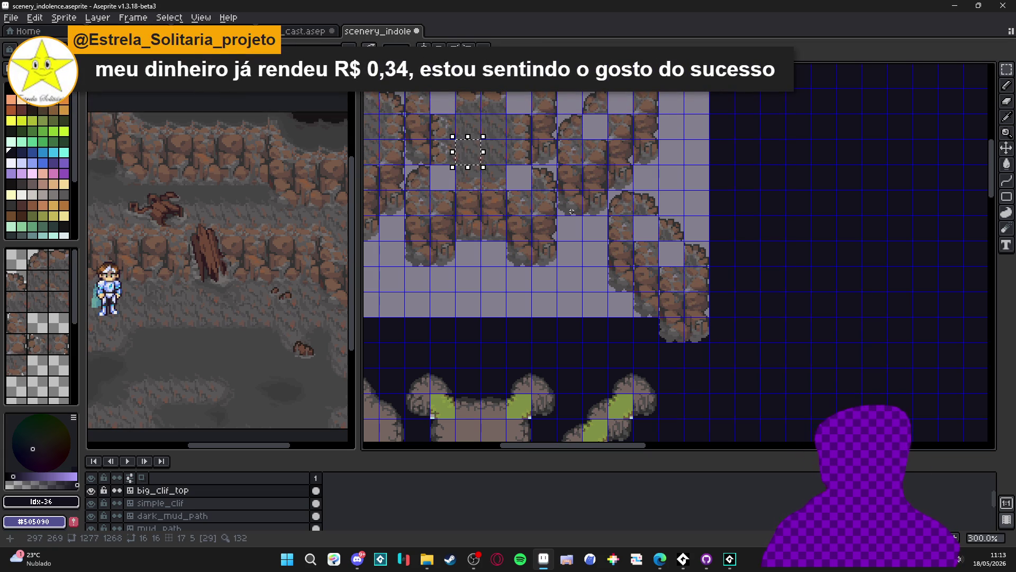
pyautogui.press('ctrl')
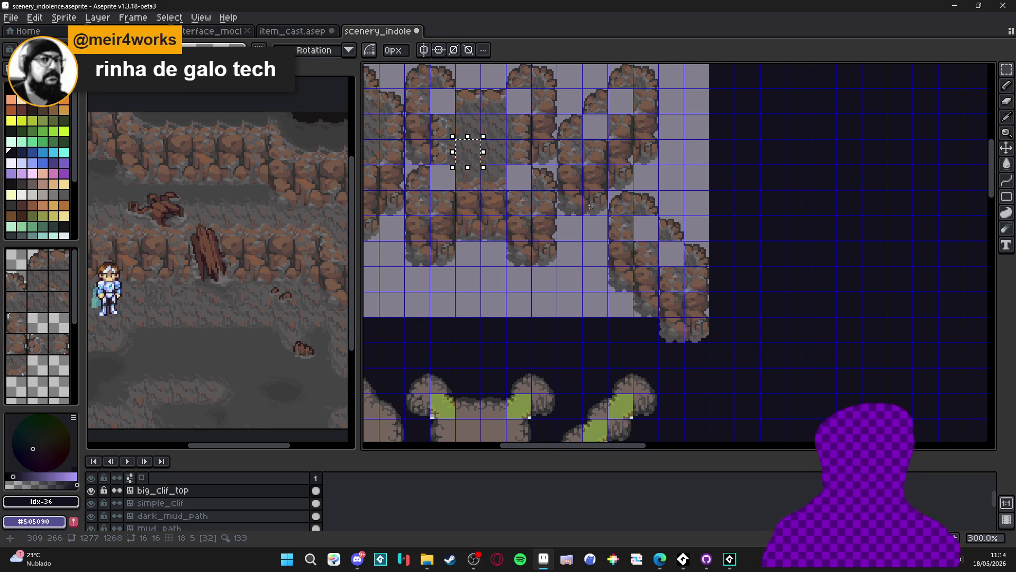
pyautogui.hscroll(3, 591, 206)
pyautogui.scroll(1, 591, 206)
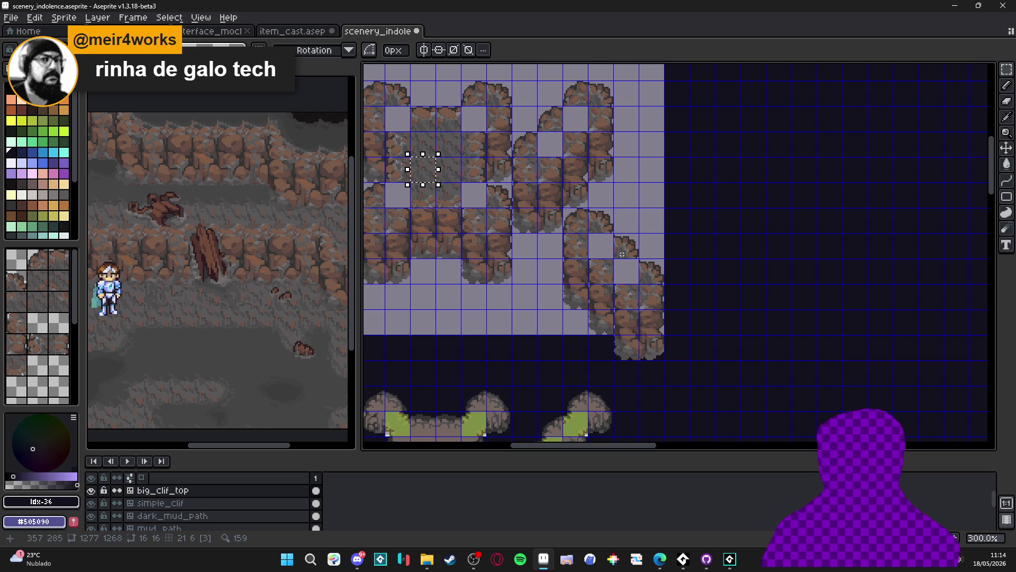
pyautogui.scroll(-1, 600, 248)
pyautogui.hscroll(2, 552, 237)
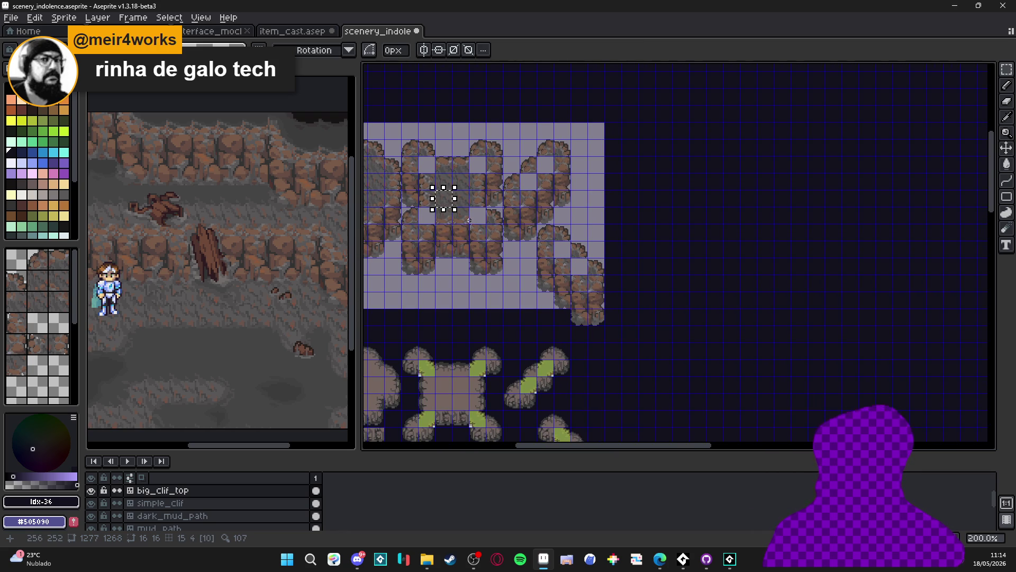
pyautogui.scroll(1, 469, 220)
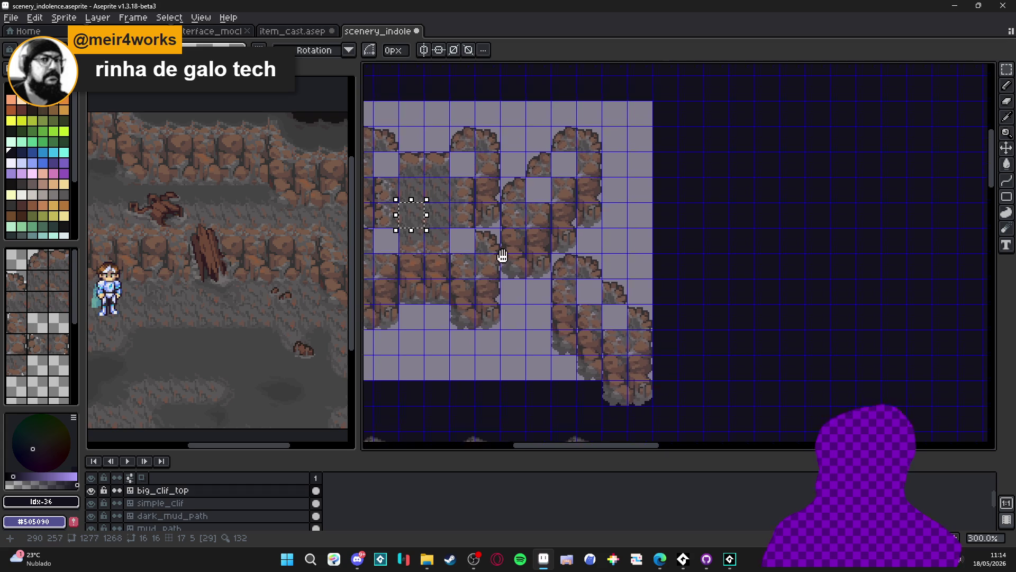
pyautogui.scroll(-2, 522, 270)
pyautogui.scroll(-3, 522, 269)
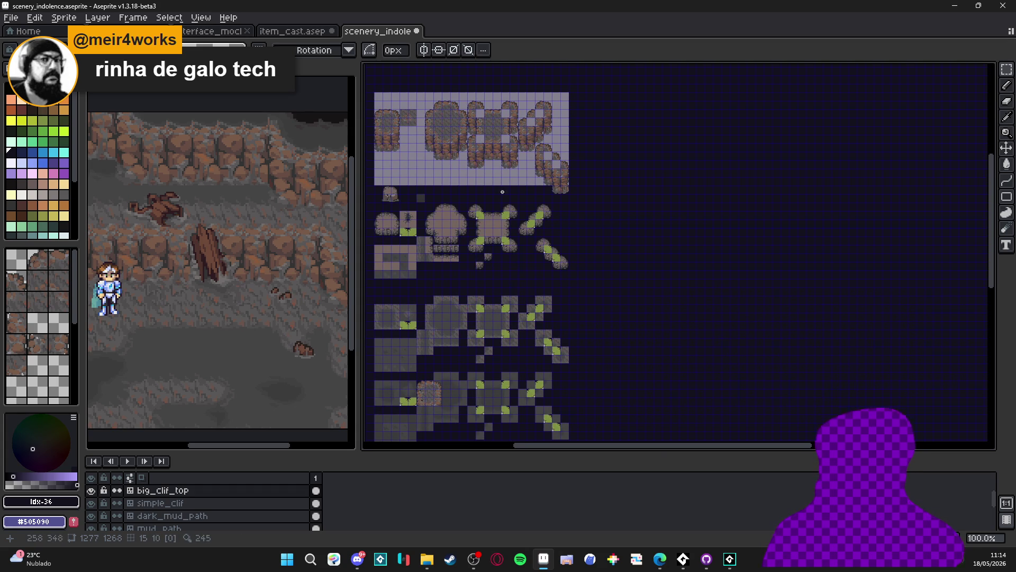
pyautogui.hscroll(2, 497, 202)
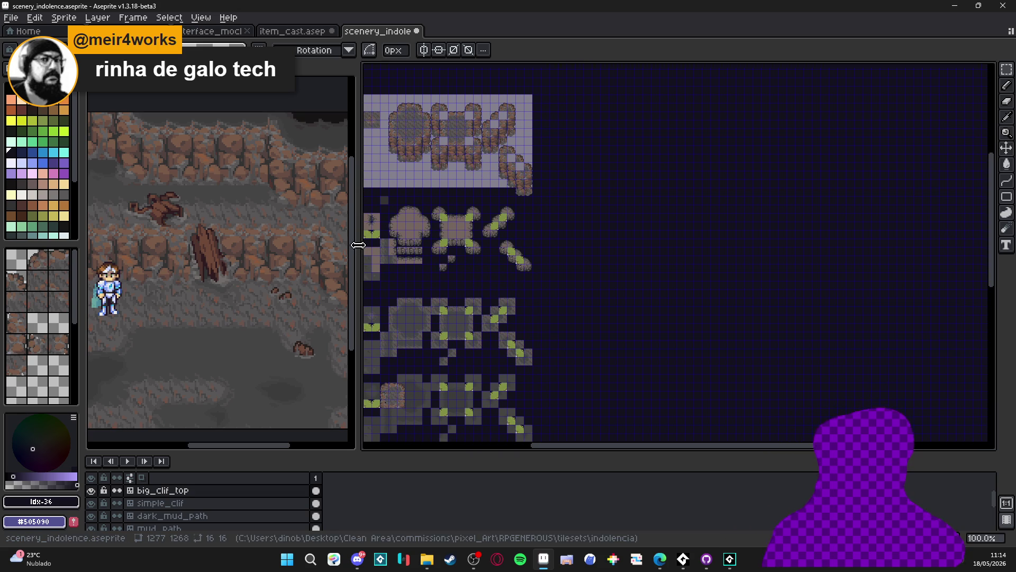
# - Drag the splitter left to widen the tileset canvas beside the game preview
pyautogui.moveTo(362, 246); pyautogui.dragTo(237, 247)
pyautogui.scroll(2, 481, 243)
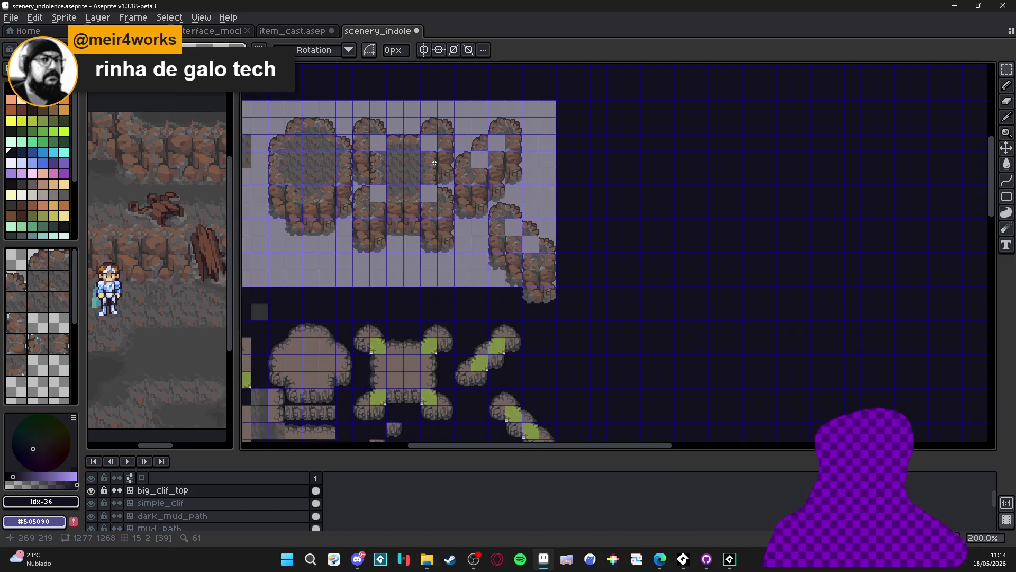
pyautogui.scroll(-2, 413, 130)
pyautogui.scroll(-2, 469, 203)
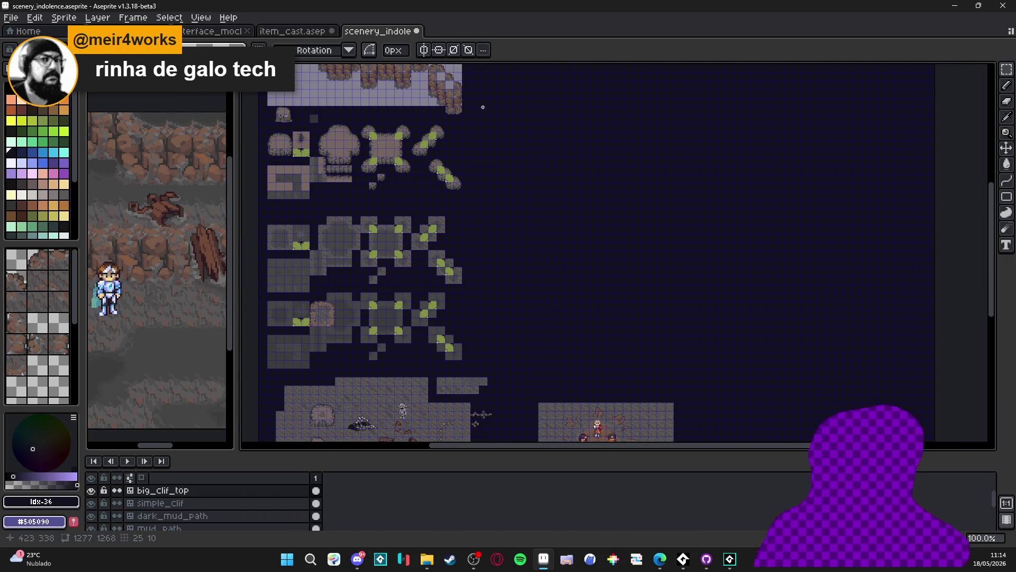
pyautogui.scroll(1, 565, 279)
pyautogui.scroll(-1, 581, 324)
pyautogui.scroll(-3, 580, 323)
pyautogui.scroll(1, 573, 312)
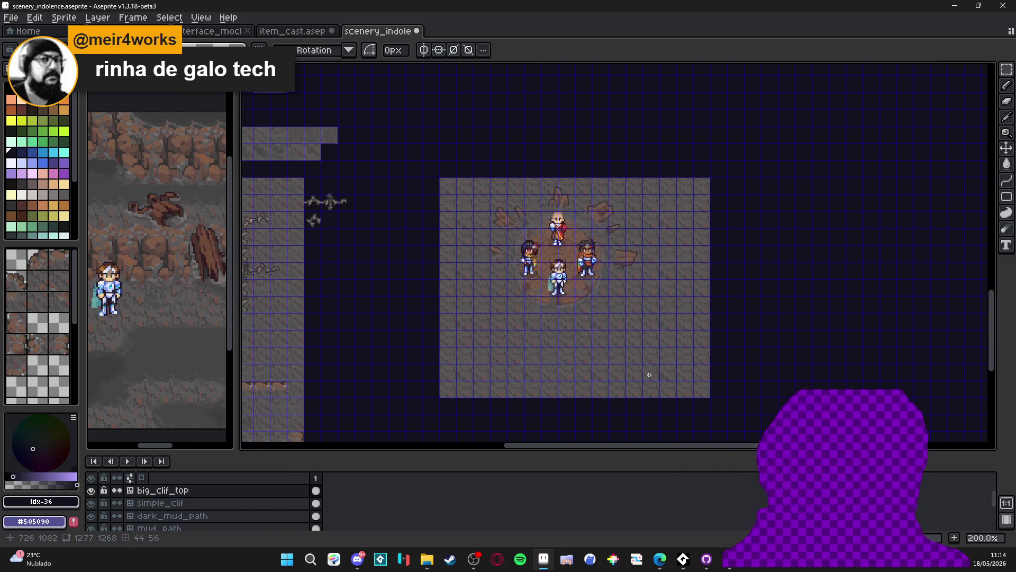
# - Pan between the cliff tile rows and the character room to inspect them closely
pyautogui.moveTo(449, 207)
pyautogui.mouseDown()
pyautogui.moveTo(452, 263)
pyautogui.moveTo(518, 340)
pyautogui.moveTo(589, 249)
pyautogui.moveTo(588, 223)
pyautogui.moveTo(621, 236)
pyautogui.moveTo(633, 292)
pyautogui.moveTo(574, 375)
pyautogui.moveTo(563, 282)
pyautogui.mouseUp()
pyautogui.scroll(5, 563, 282)
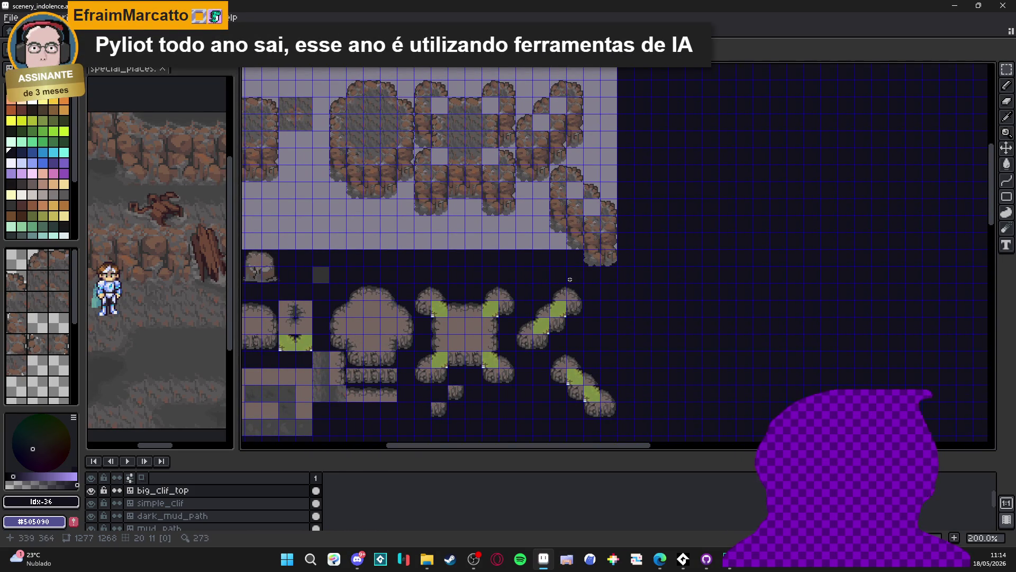
pyautogui.scroll(-1, 561, 277)
pyautogui.moveTo(576, 295); pyautogui.dragTo(530, 186)
pyautogui.moveTo(535, 421)
pyautogui.mouseDown()
pyautogui.moveTo(514, 368)
pyautogui.moveTo(491, 220)
pyautogui.mouseUp()
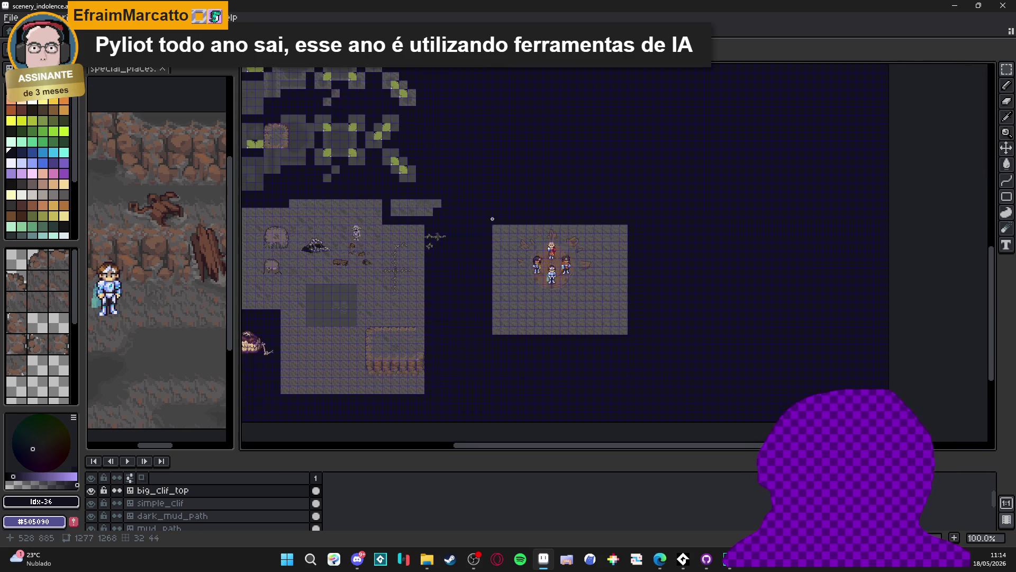
pyautogui.moveTo(535, 177); pyautogui.dragTo(547, 227)
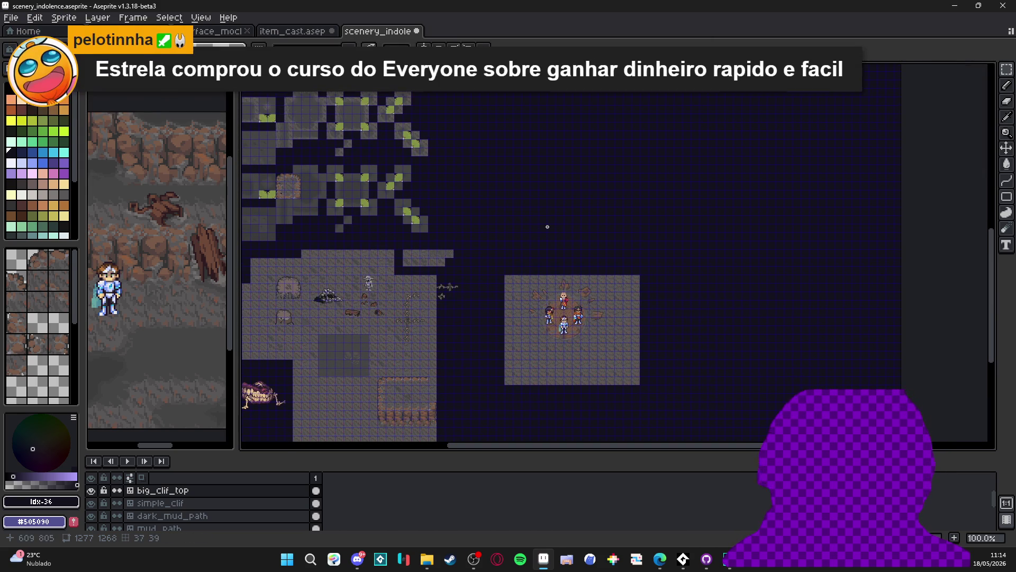
pyautogui.scroll(-3, 476, 265)
pyautogui.moveTo(425, 295); pyautogui.dragTo(459, 286)
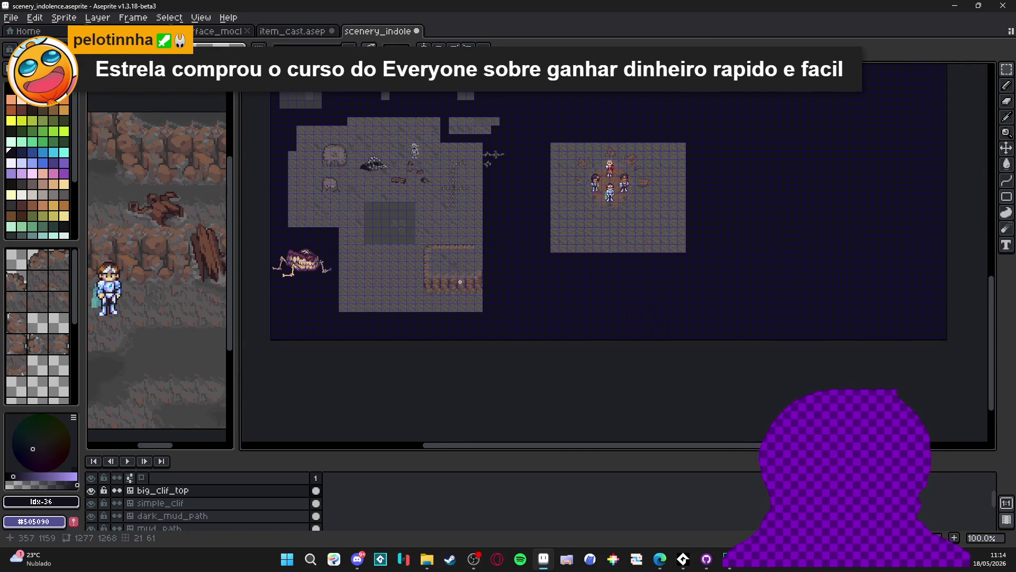
pyautogui.scroll(1, 460, 286)
pyautogui.scroll(-1, 460, 287)
pyautogui.moveTo(498, 186); pyautogui.dragTo(501, 243)
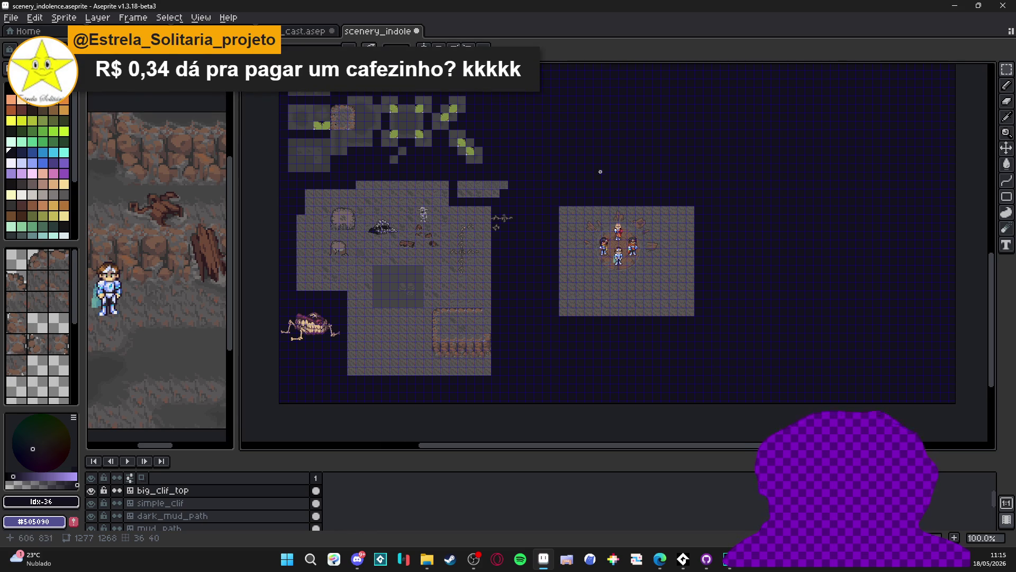
pyautogui.moveTo(600, 171)
pyautogui.mouseDown()
pyautogui.moveTo(601, 324)
pyautogui.moveTo(638, 376)
pyautogui.moveTo(640, 386)
pyautogui.moveTo(629, 371)
pyautogui.moveTo(636, 402)
pyautogui.moveTo(631, 316)
pyautogui.mouseUp()
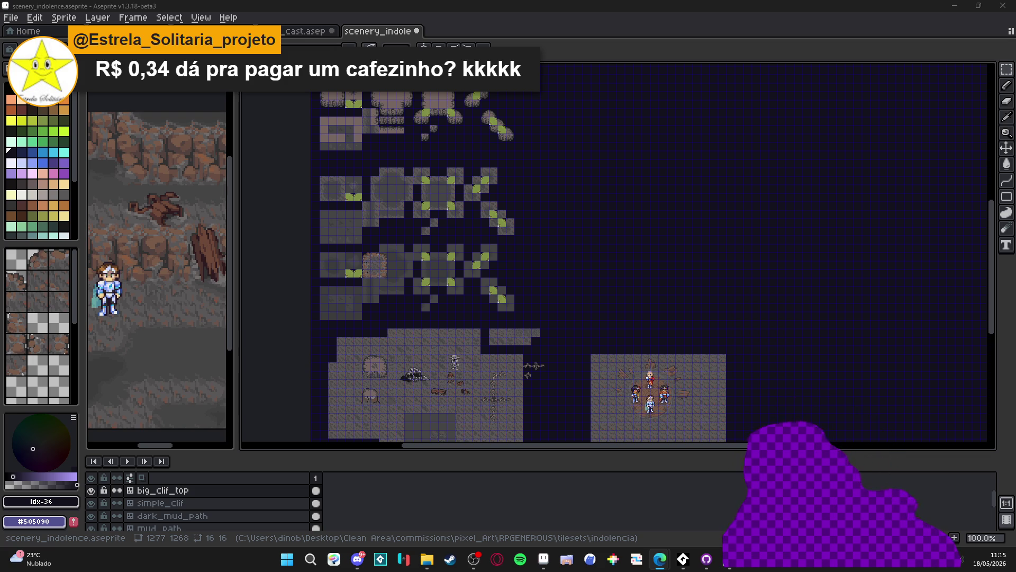
pyautogui.scroll(1, 433, 239)
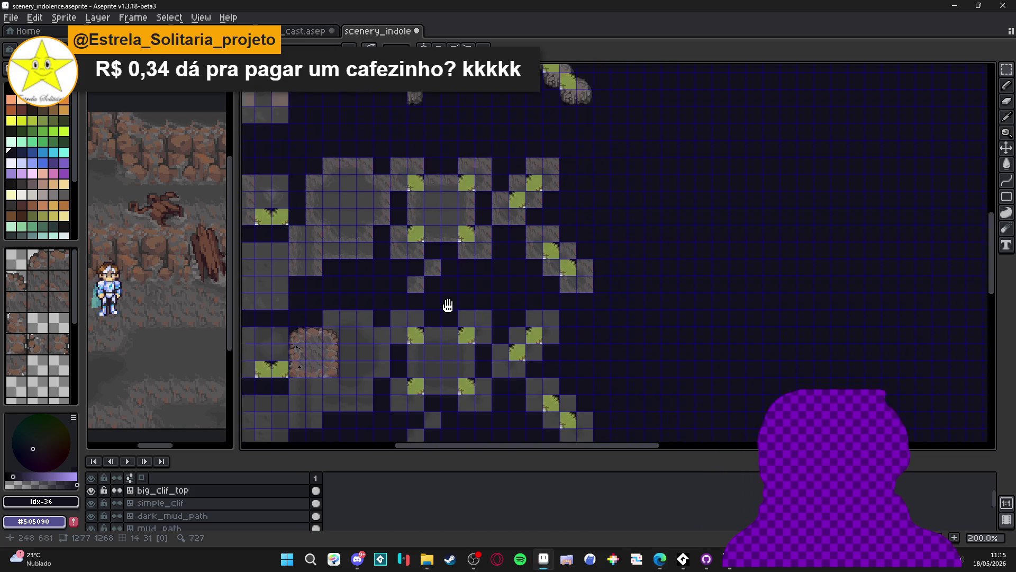
pyautogui.moveTo(460, 208); pyautogui.dragTo(433, 52)
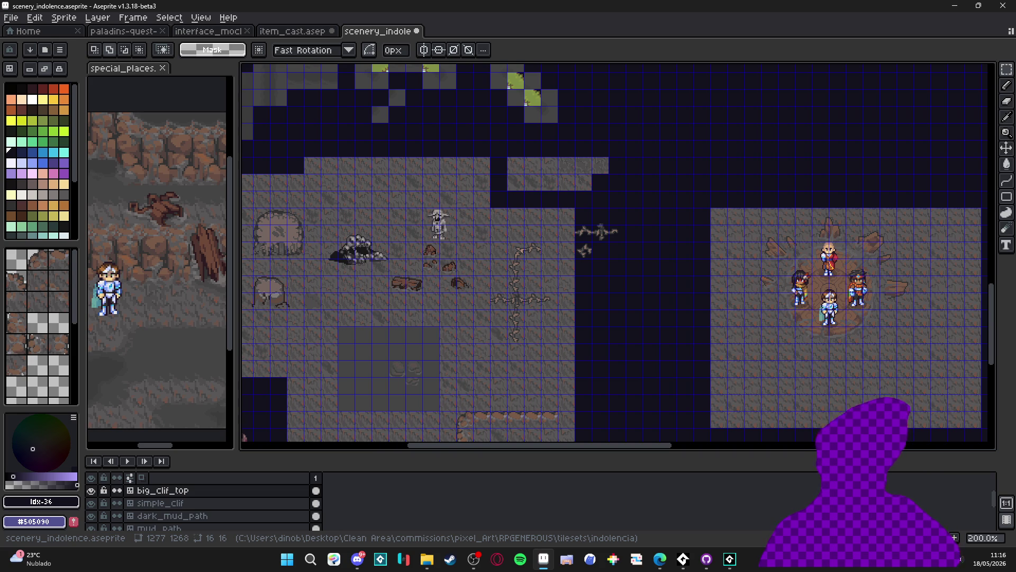
pyautogui.hotkey('alt', 'Tab')
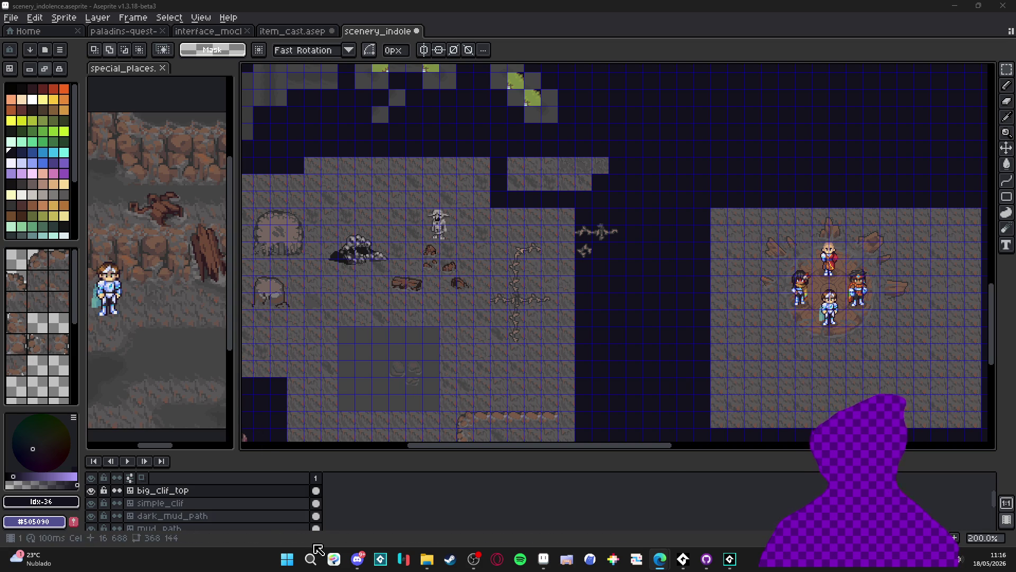
# - Search the Start menu for 'pureref' and launch PureRef
pyautogui.click(286, 560)
pyautogui.write('pureref')
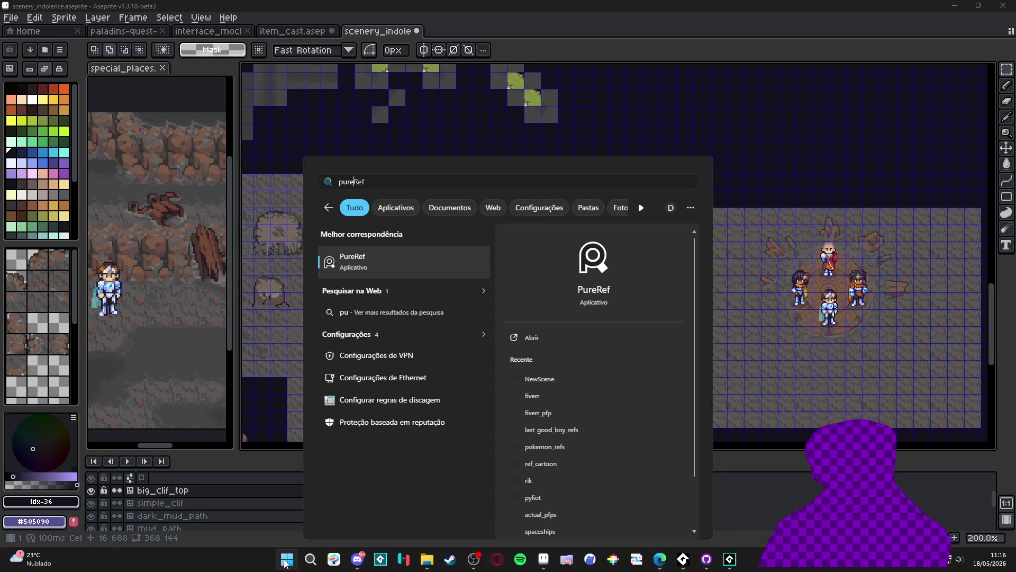
pyautogui.press('Return')
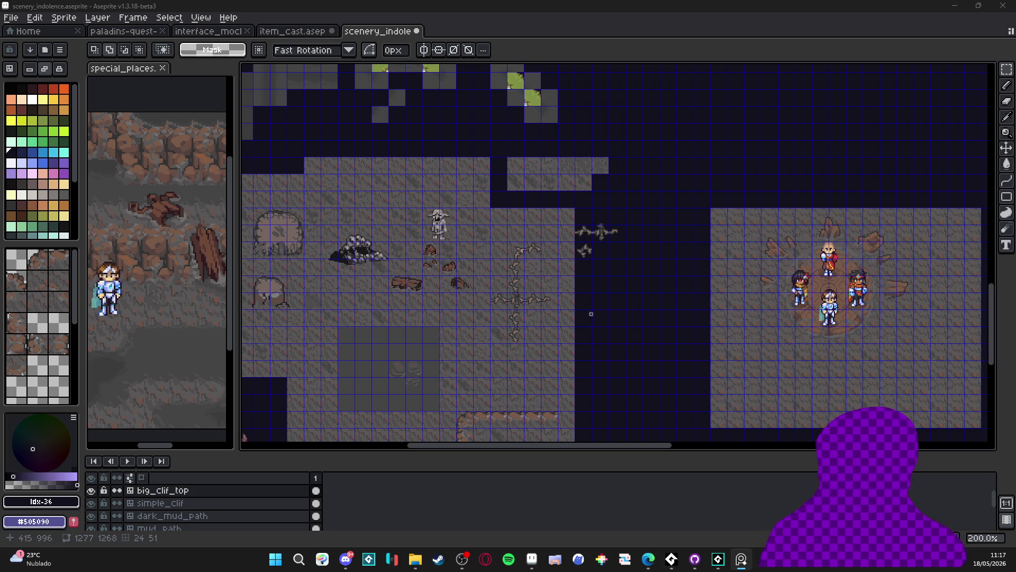
pyautogui.moveTo(591, 314)
pyautogui.mouseDown()
pyautogui.moveTo(551, 366)
pyautogui.moveTo(597, 386)
pyautogui.moveTo(592, 365)
pyautogui.moveTo(452, 195)
pyautogui.mouseUp()
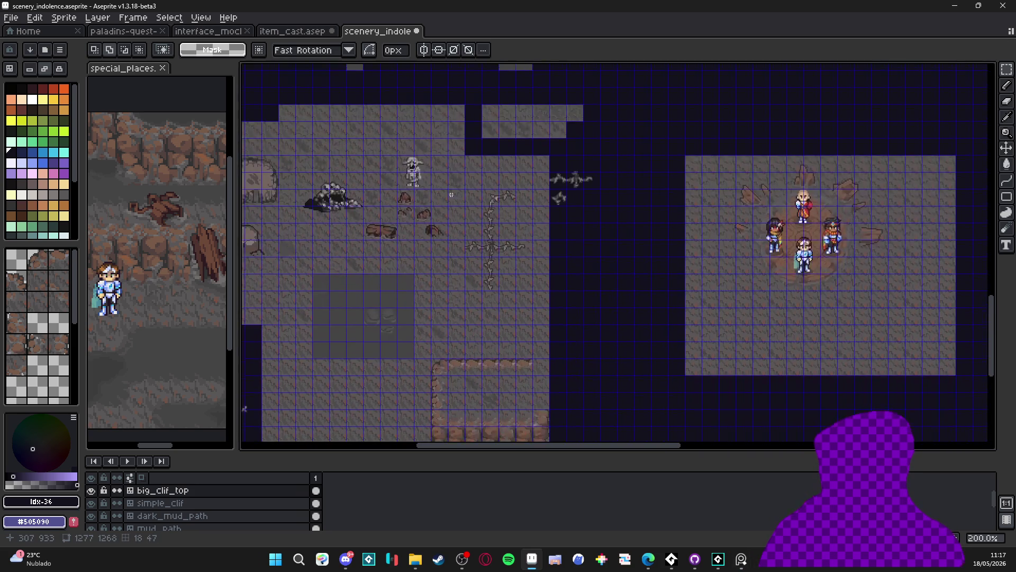
pyautogui.scroll(2, 451, 195)
pyautogui.hscroll(2, 602, 216)
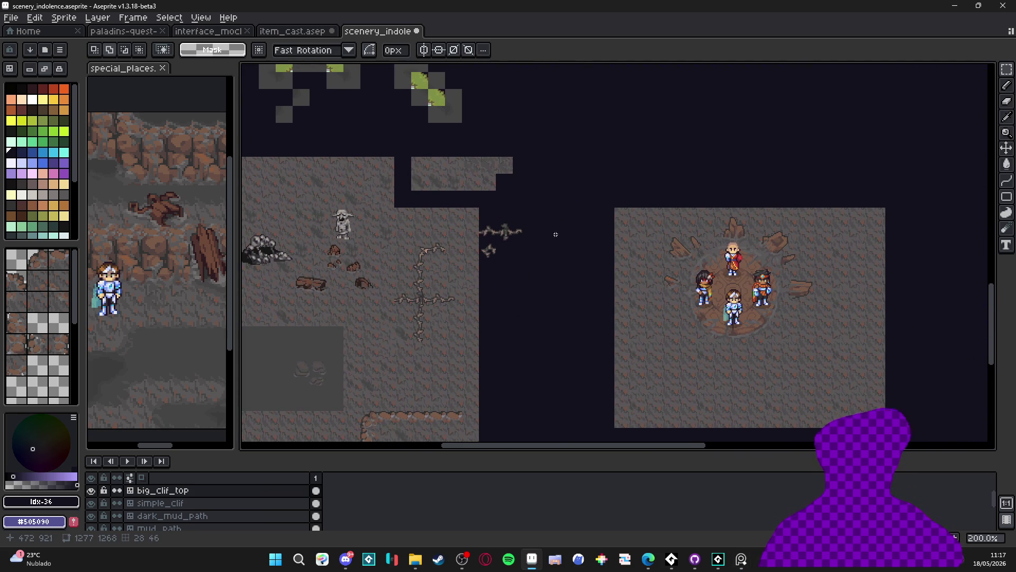
pyautogui.moveTo(597, 236); pyautogui.dragTo(553, 235)
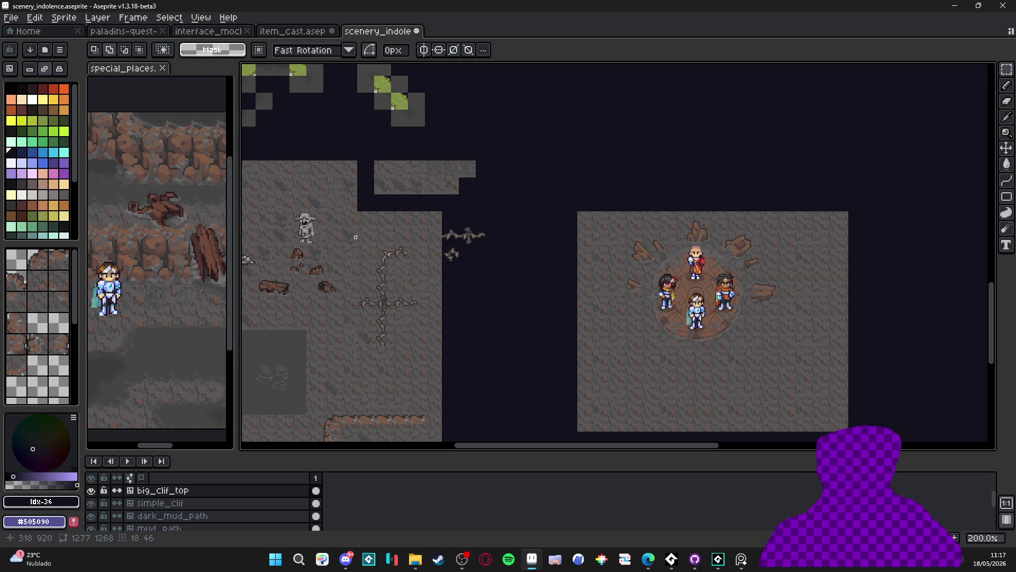
pyautogui.scroll(-2, 509, 208)
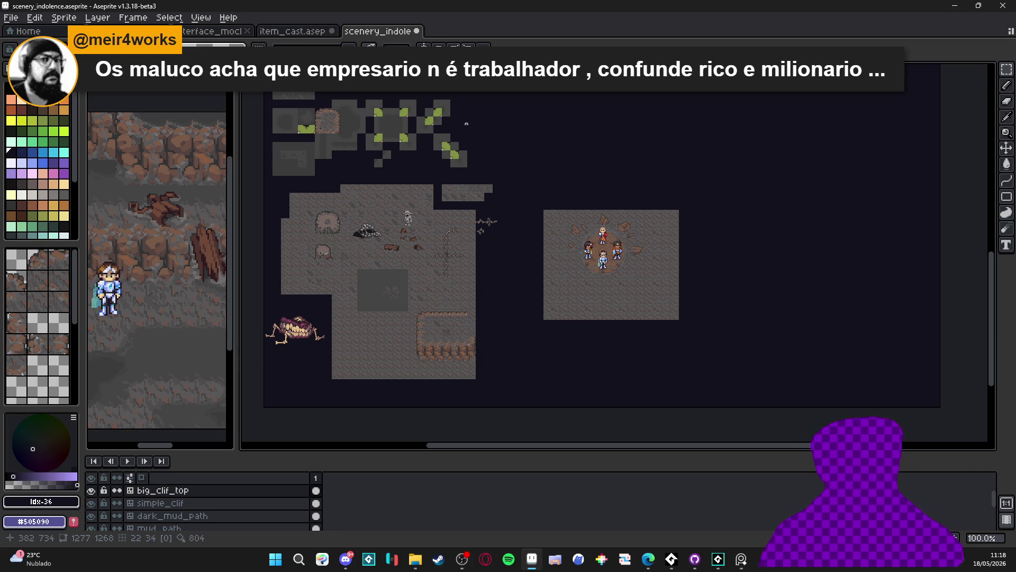
pyautogui.scroll(1, 507, 206)
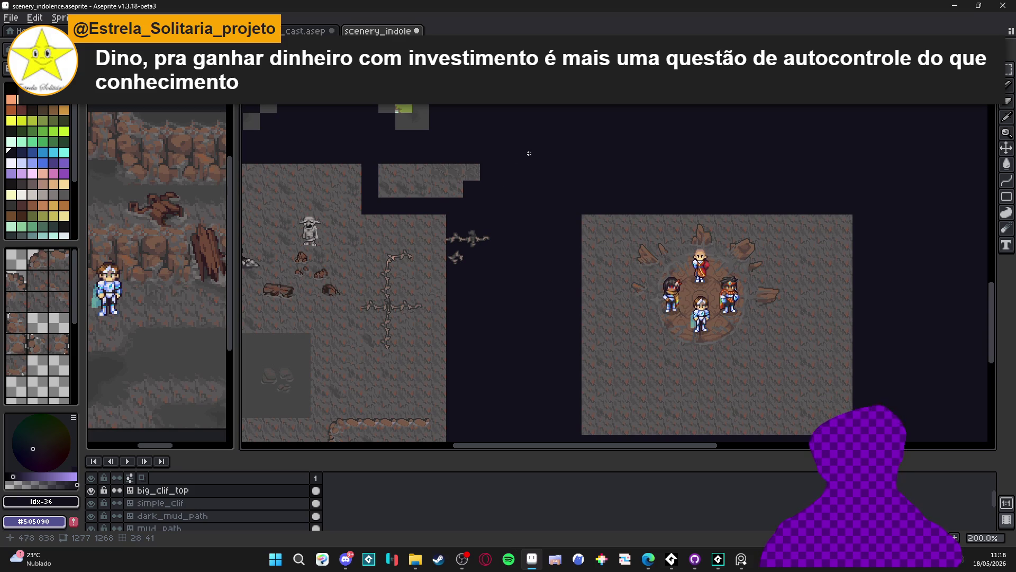
pyautogui.moveTo(529, 153)
pyautogui.mouseDown()
pyautogui.moveTo(481, 204)
pyautogui.moveTo(531, 298)
pyautogui.mouseUp()
pyautogui.moveTo(447, 236)
pyautogui.mouseDown()
pyautogui.moveTo(489, 332)
pyautogui.moveTo(456, 248)
pyautogui.mouseUp()
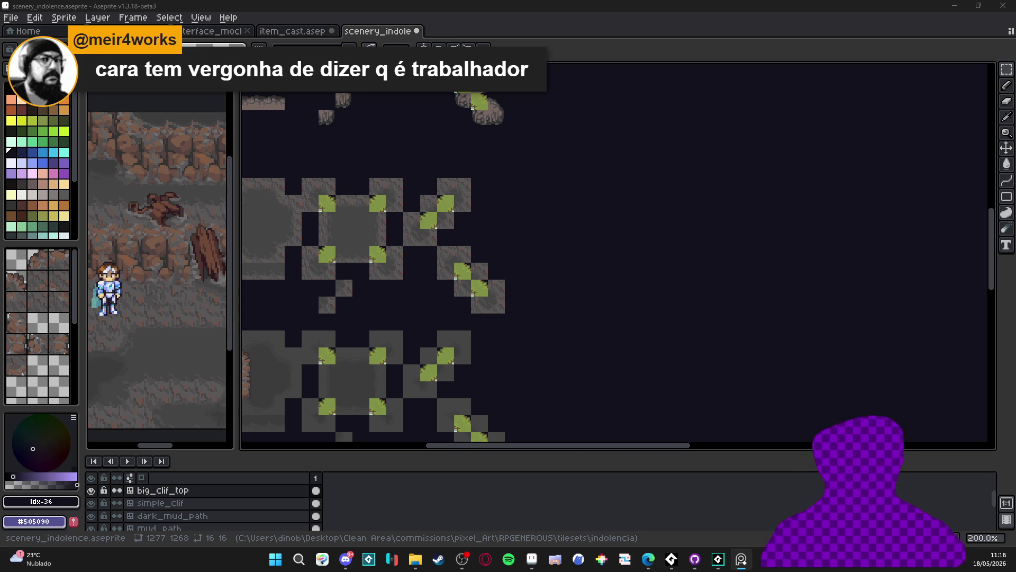
pyautogui.scroll(1, 498, 202)
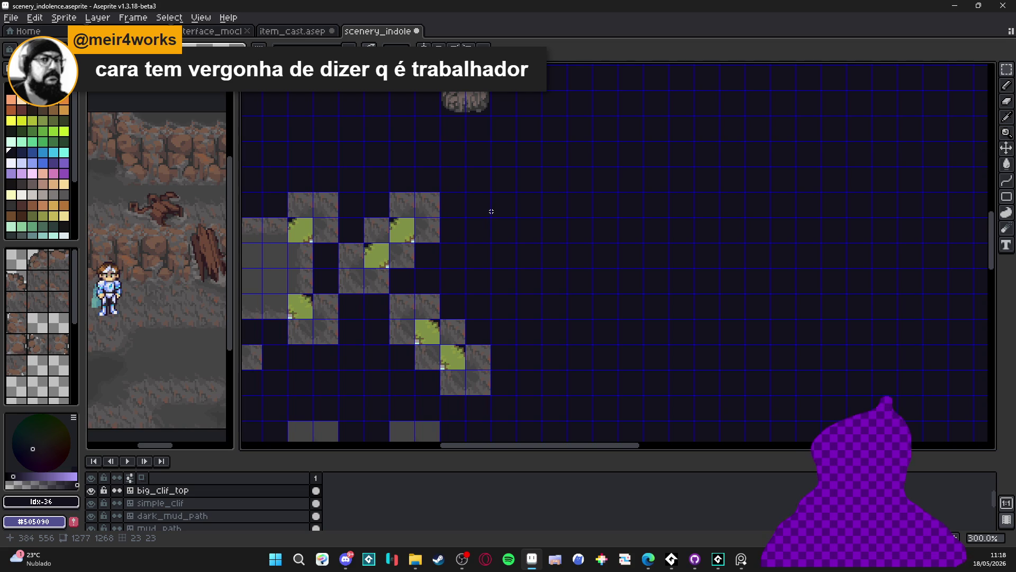
pyautogui.scroll(-3, 492, 211)
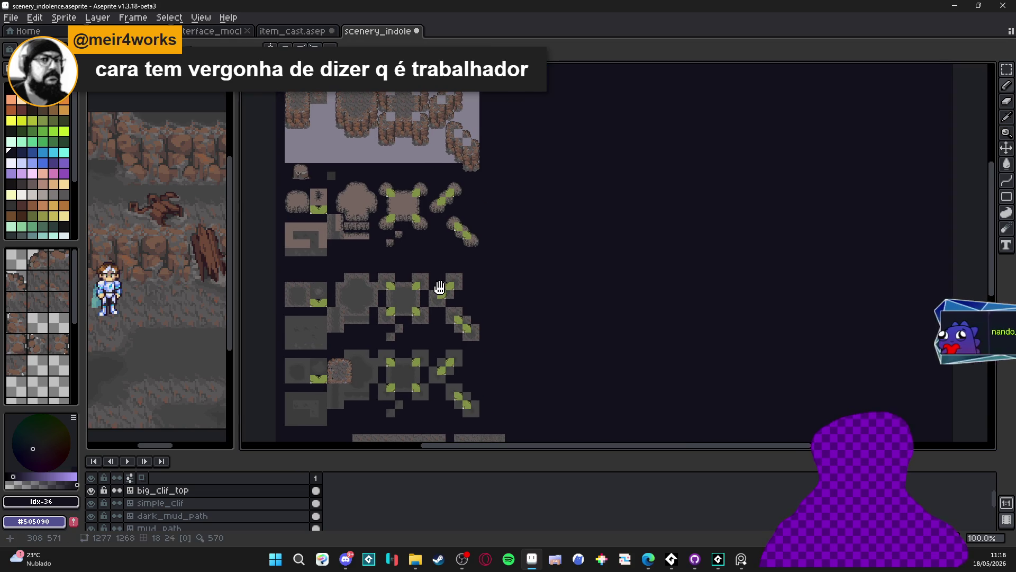
pyautogui.moveTo(439, 287); pyautogui.dragTo(420, 53)
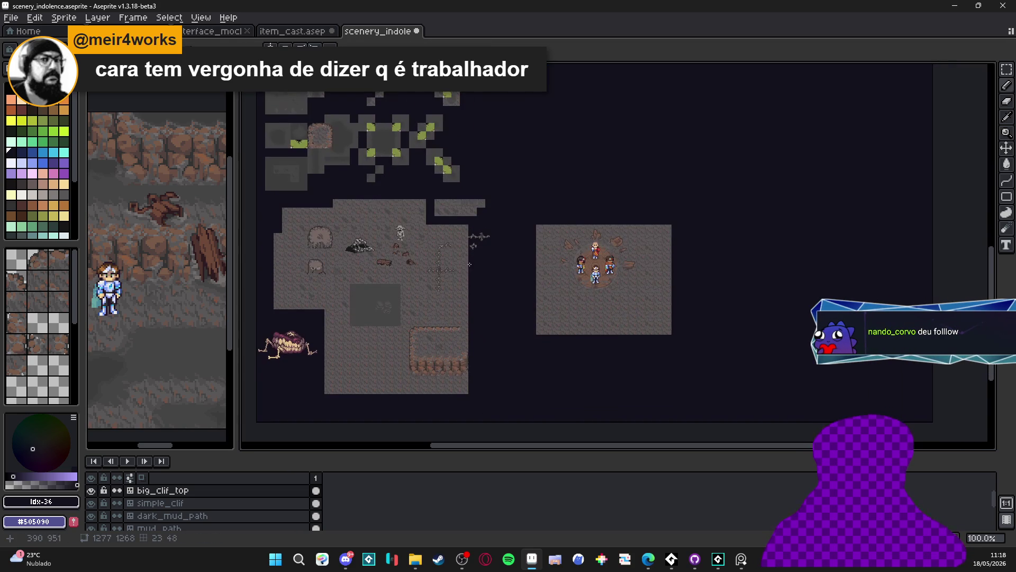
# - Sample a brown from the cliff edge in the tileset
pyautogui.scroll(3, 425, 361)
pyautogui.keyDown('alt'); pyautogui.click(419, 363); pyautogui.keyUp('alt')
pyautogui.click(203, 246)
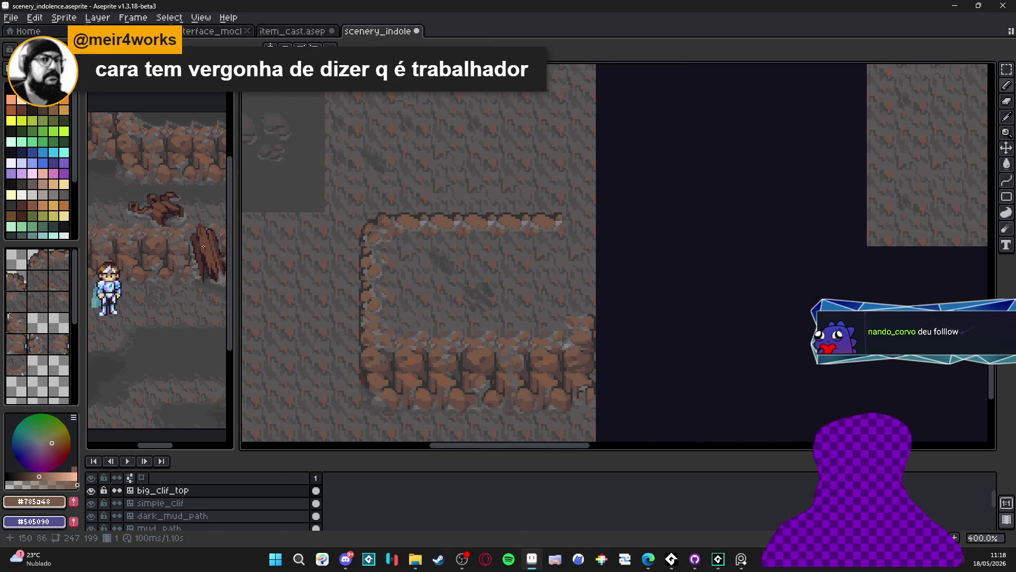
pyautogui.scroll(2, 201, 247)
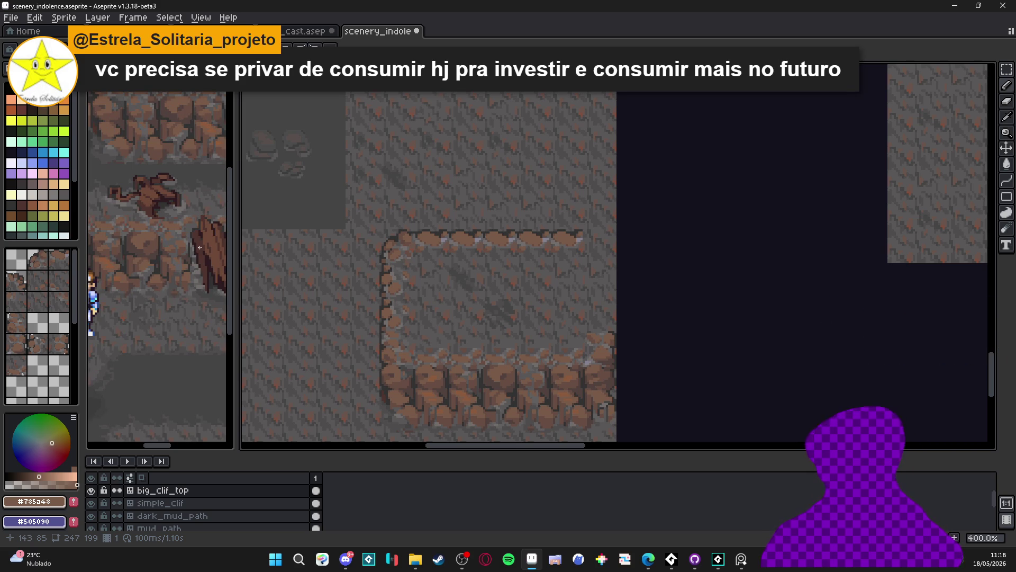
# - Zoom in on the log in the special_places reference and sample #4f342f, then #6c4837
pyautogui.click(200, 247)
pyautogui.scroll(3, 201, 238)
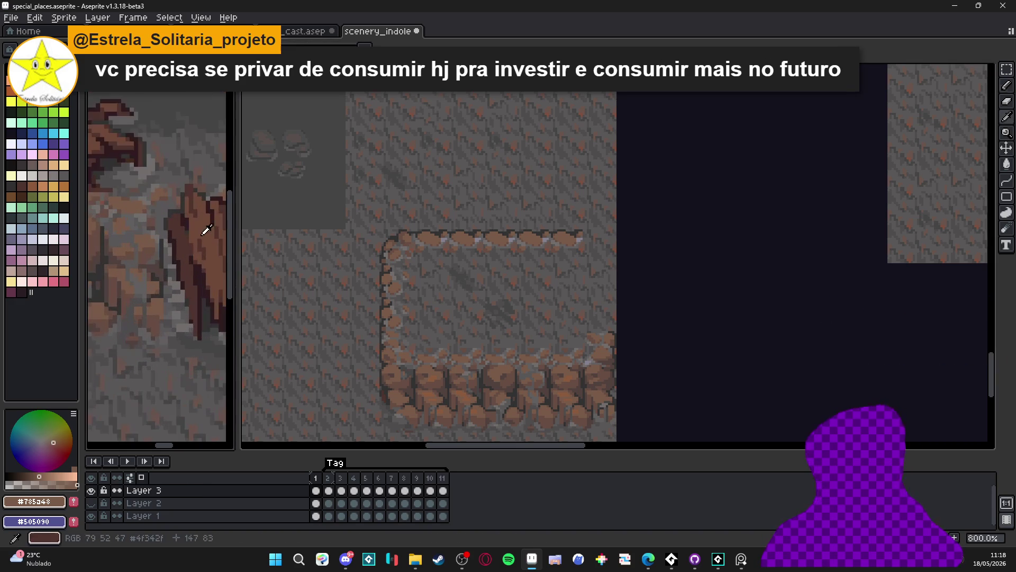
pyautogui.scroll(-2, 204, 227)
pyautogui.scroll(3, 388, 270)
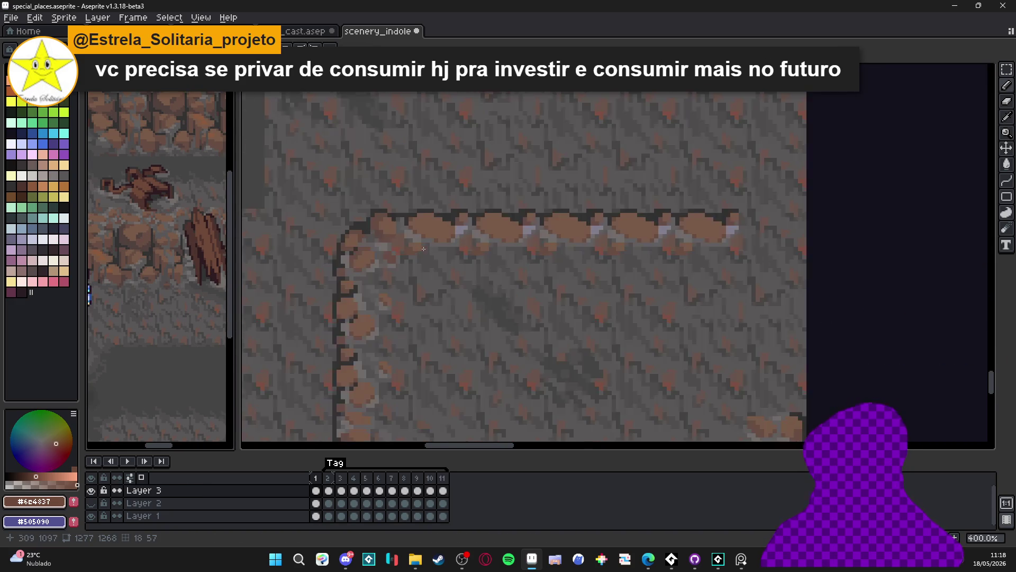
pyautogui.scroll(3, 169, 255)
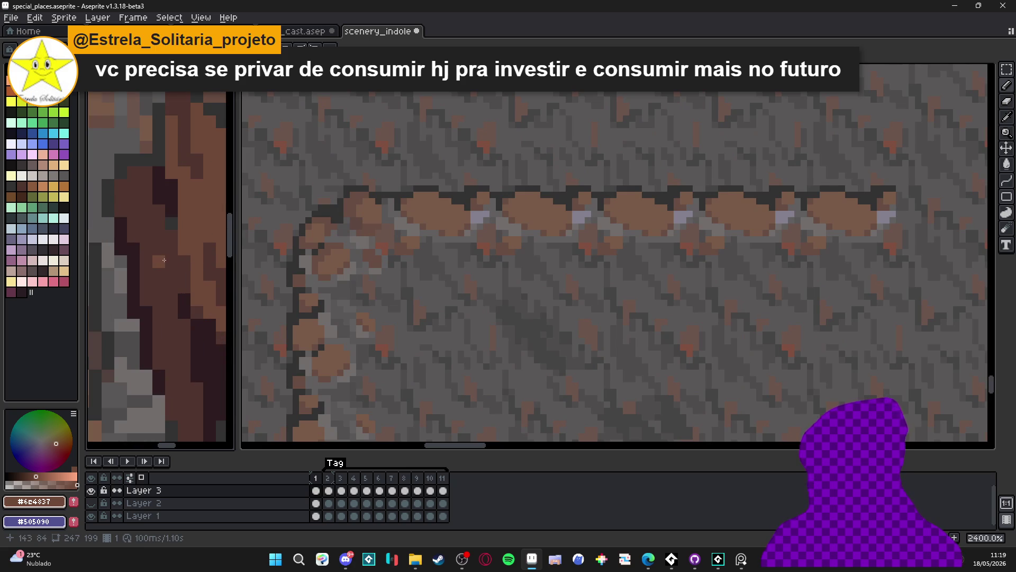
pyautogui.keyDown('alt'); pyautogui.click(169, 255); pyautogui.keyUp('alt')
pyautogui.keyDown('alt'); pyautogui.click(196, 236); pyautogui.keyUp('alt')
# - Pan along the log and re-sample the dark brown #4f342f as the drawing colour
pyautogui.scroll(-4, 187, 241)
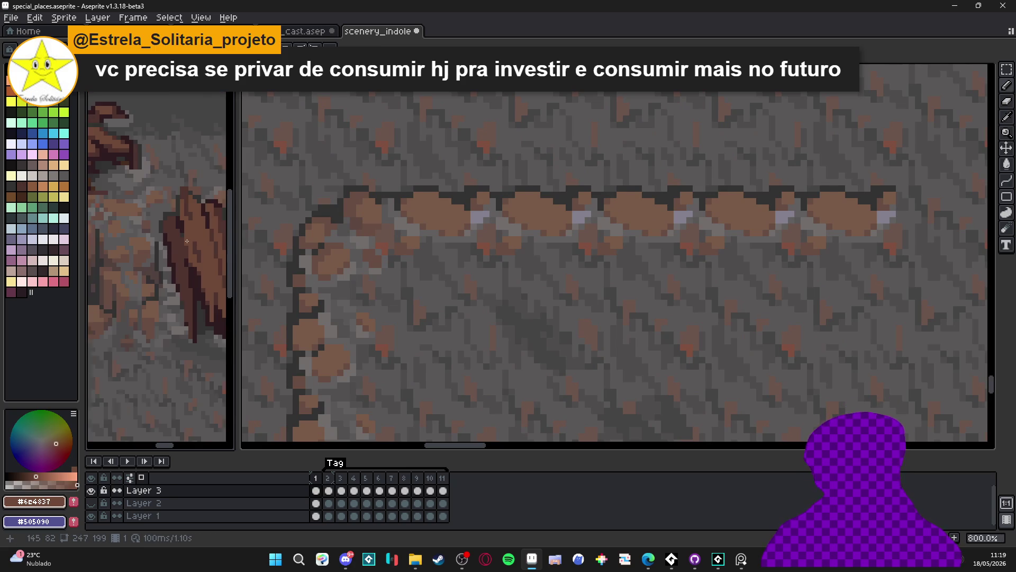
pyautogui.moveTo(187, 241); pyautogui.dragTo(147, 247)
pyautogui.scroll(2, 159, 233)
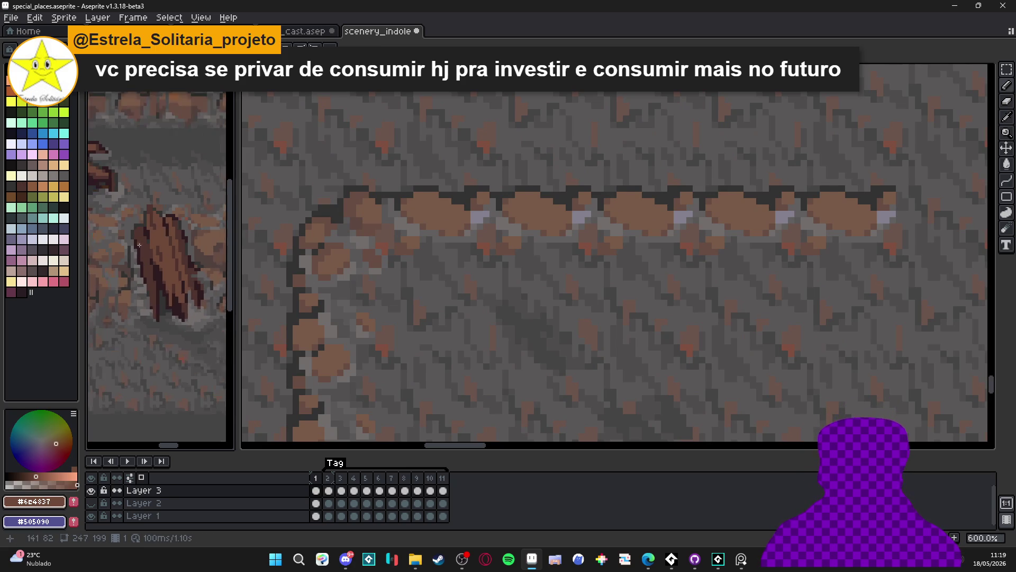
pyautogui.keyDown('alt'); pyautogui.click(148, 234); pyautogui.keyUp('alt')
pyautogui.scroll(-3, 193, 250)
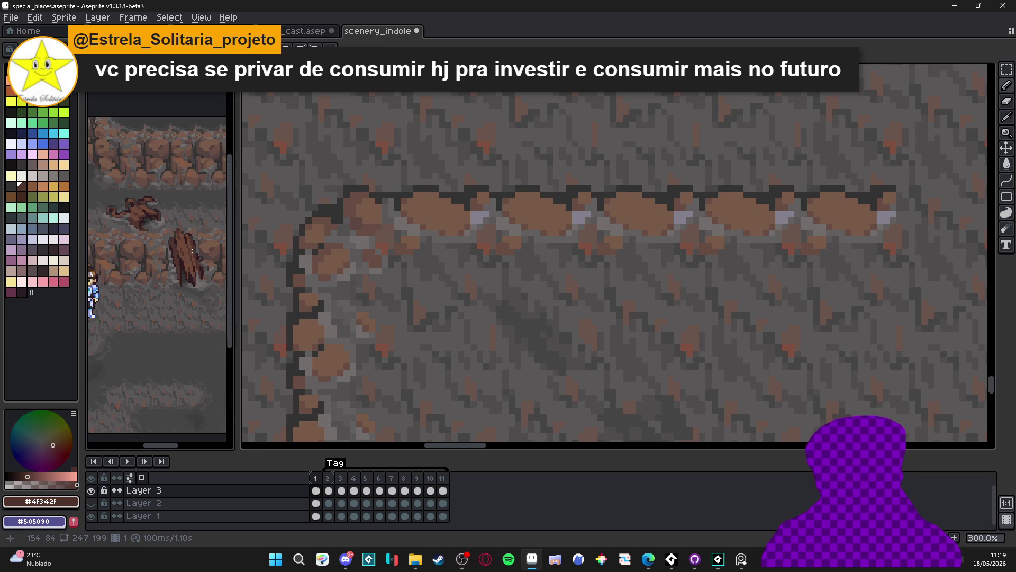
pyautogui.scroll(-2, 411, 378)
# - Show the tile grid and make simple_clif the active drawing layer
pyautogui.hotkey('ctrl', "'")
pyautogui.hscroll(3, 459, 368)
pyautogui.scroll(2, 458, 367)
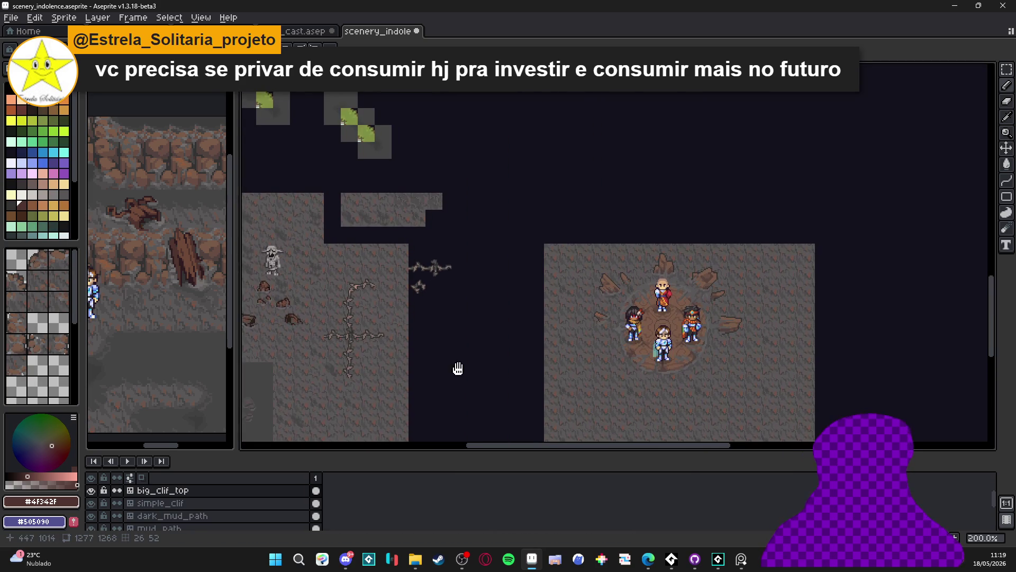
pyautogui.hscroll(3, 505, 204)
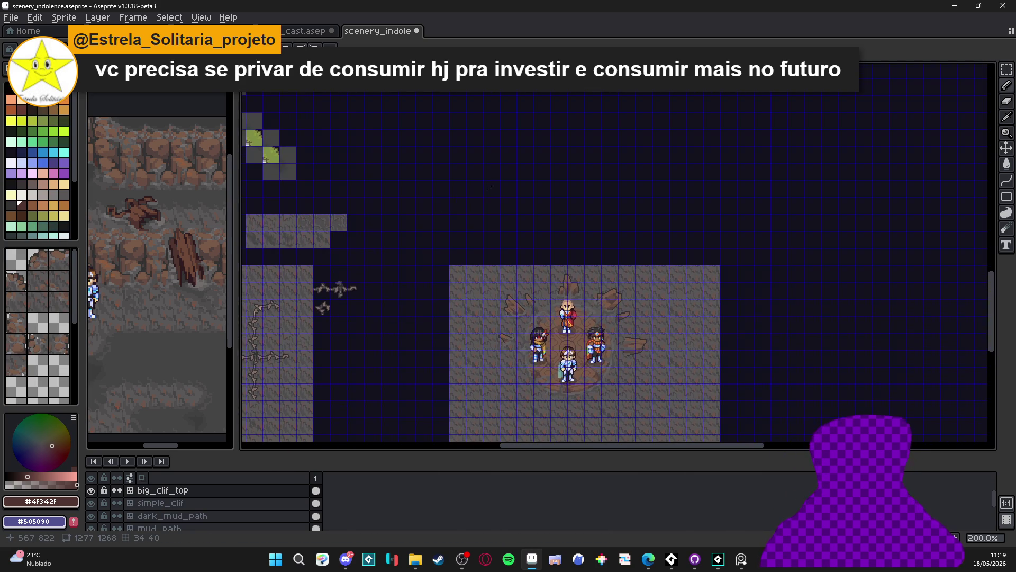
pyautogui.scroll(7, 431, 252)
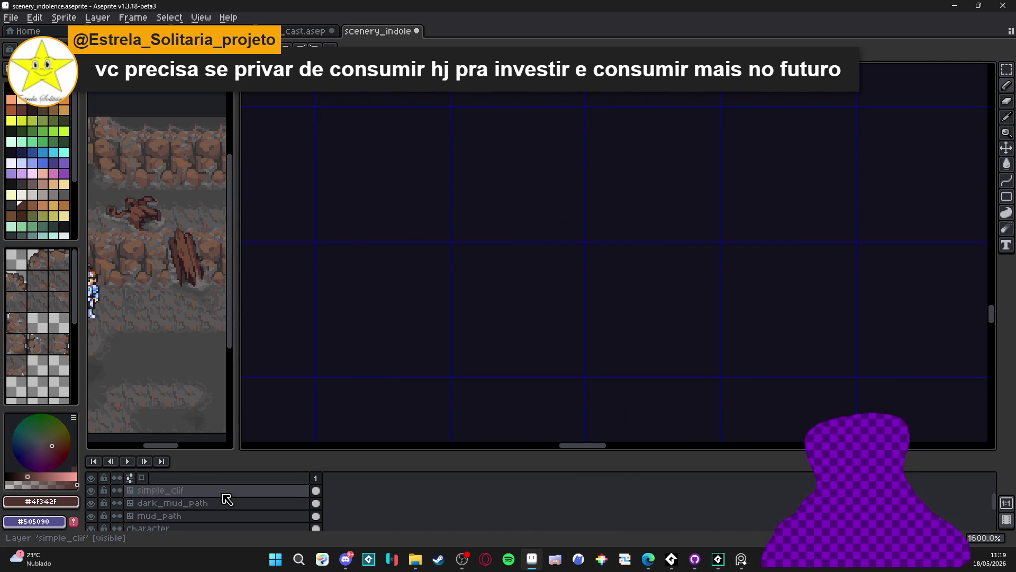
pyautogui.click(212, 504)
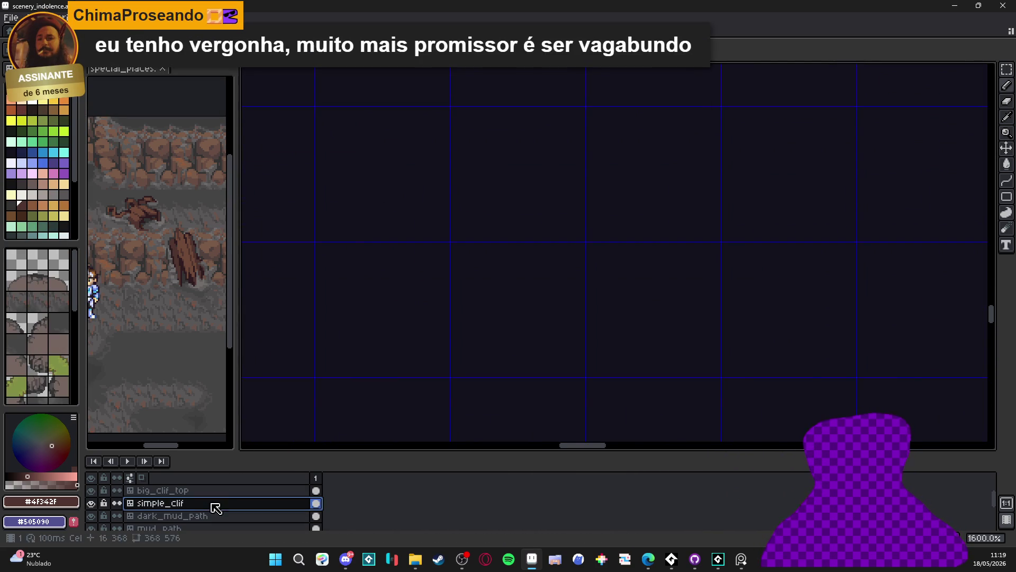
pyautogui.moveTo(478, 271); pyautogui.dragTo(490, 291)
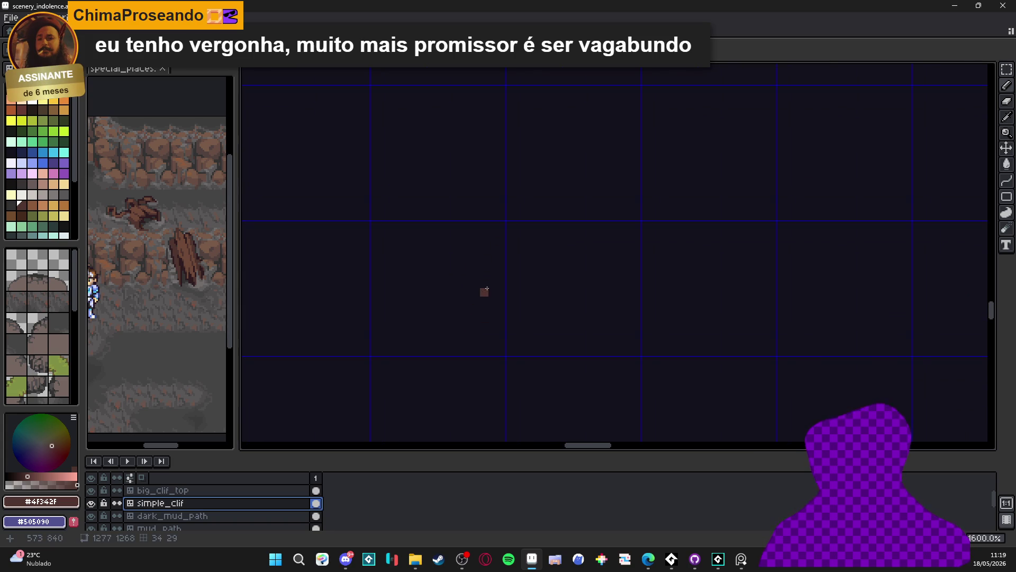
pyautogui.scroll(-2, 485, 291)
pyautogui.scroll(2, 512, 267)
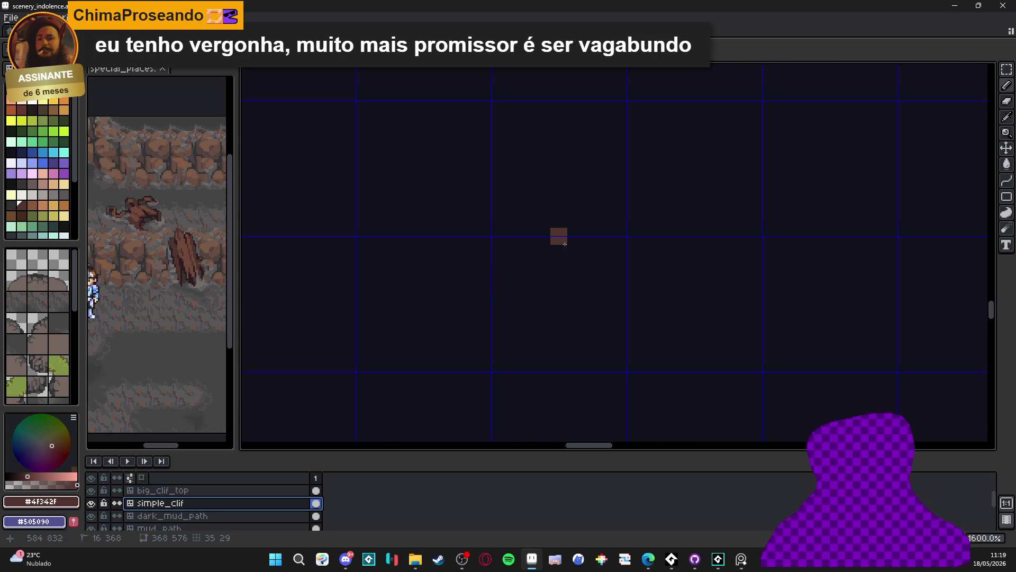
# - With a slightly larger brush, draw a curved dark brown root and thicken its lower end
pyautogui.press('+')
pyautogui.press('+')
pyautogui.moveTo(562, 166)
pyautogui.mouseDown()
pyautogui.moveTo(548, 221)
pyautogui.moveTo(528, 245)
pyautogui.mouseUp()
pyautogui.press('F7')
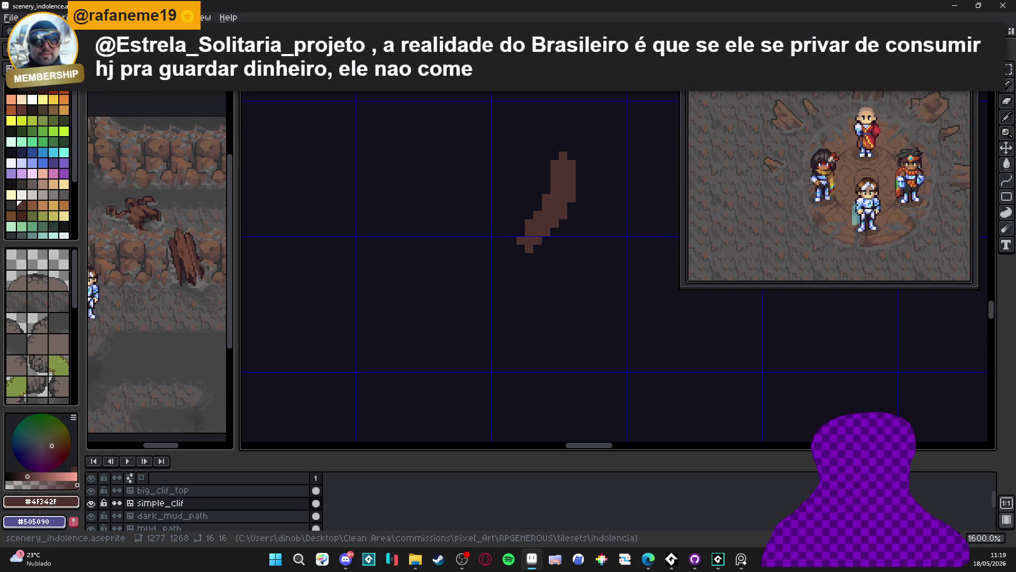
pyautogui.hscroll(2, 497, 180)
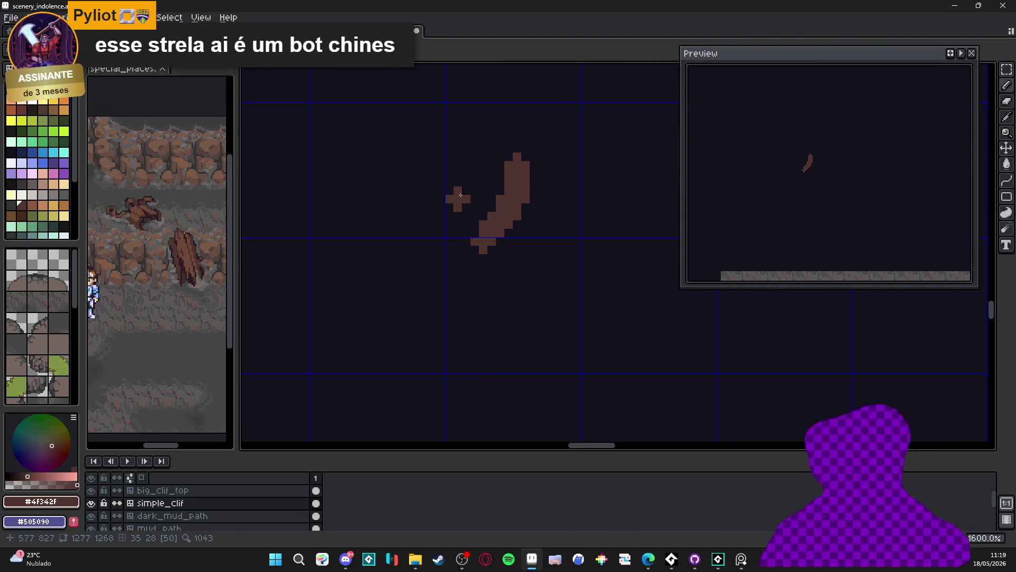
pyautogui.moveTo(508, 157)
pyautogui.mouseDown()
pyautogui.moveTo(478, 251)
pyautogui.moveTo(477, 310)
pyautogui.moveTo(469, 262)
pyautogui.moveTo(485, 339)
pyautogui.moveTo(493, 289)
pyautogui.mouseUp()
pyautogui.moveTo(481, 323); pyautogui.dragTo(480, 341)
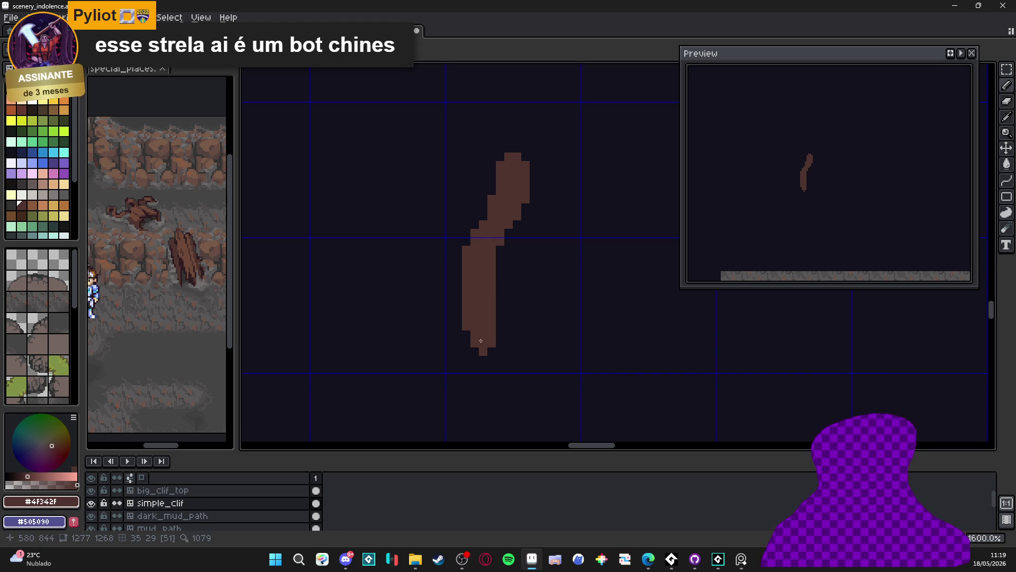
# - Erase the root's left notch, fill its bottom-left, and extend it upward into a rightward hook
pyautogui.press('e')
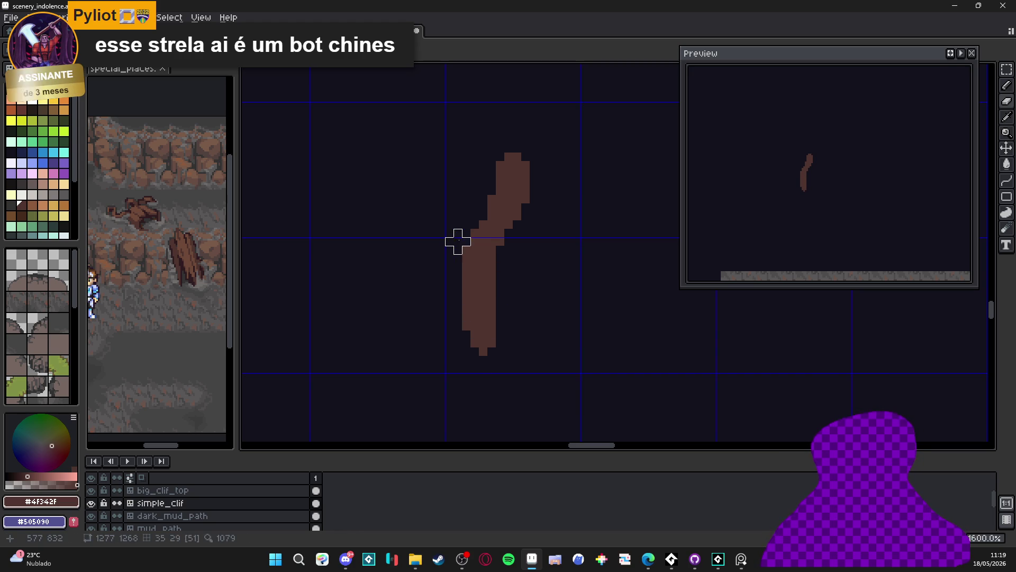
pyautogui.click(475, 233)
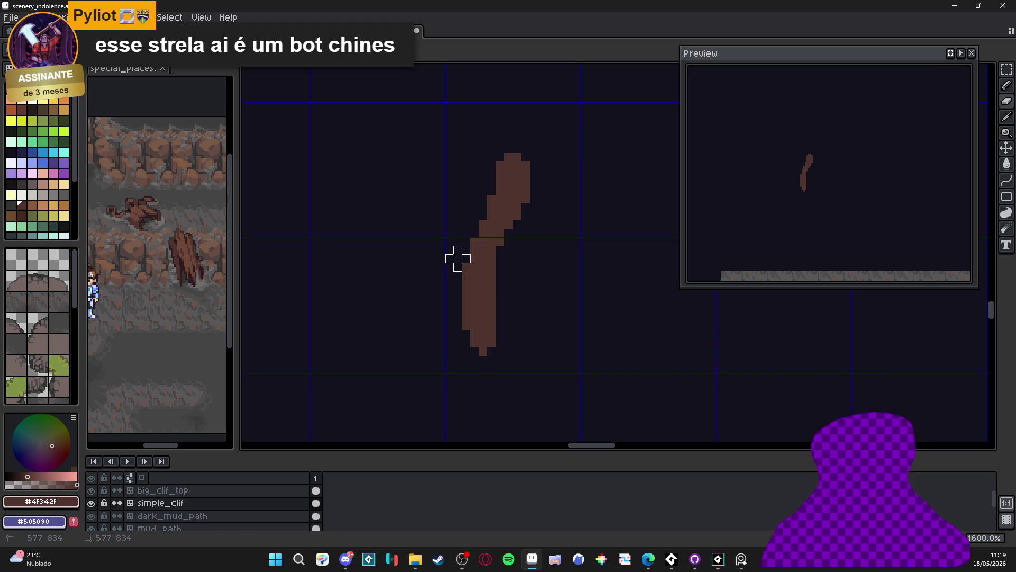
pyautogui.scroll(-1, 499, 191)
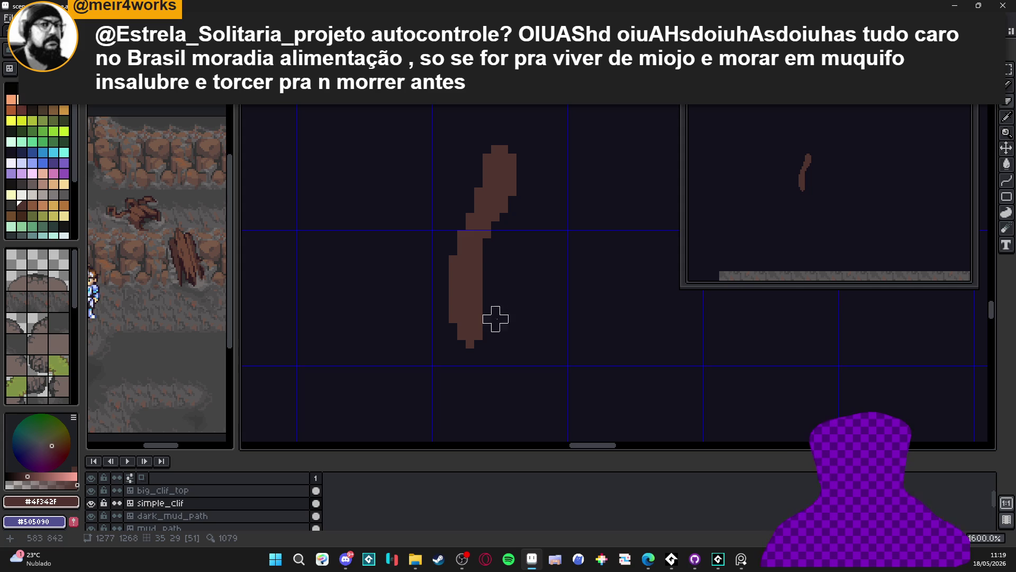
pyautogui.moveTo(462, 343); pyautogui.dragTo(453, 335)
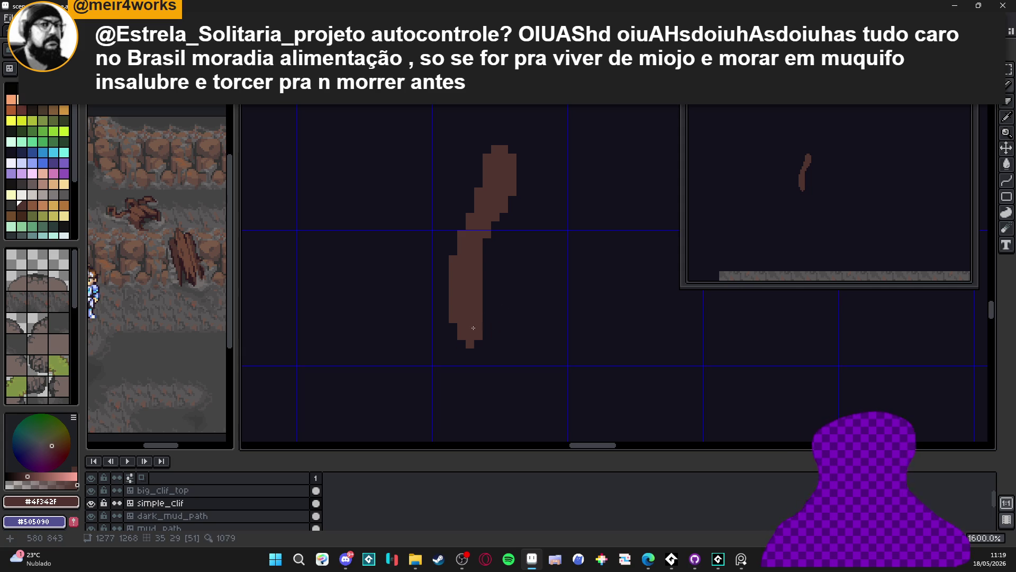
pyautogui.hscroll(1, 476, 238)
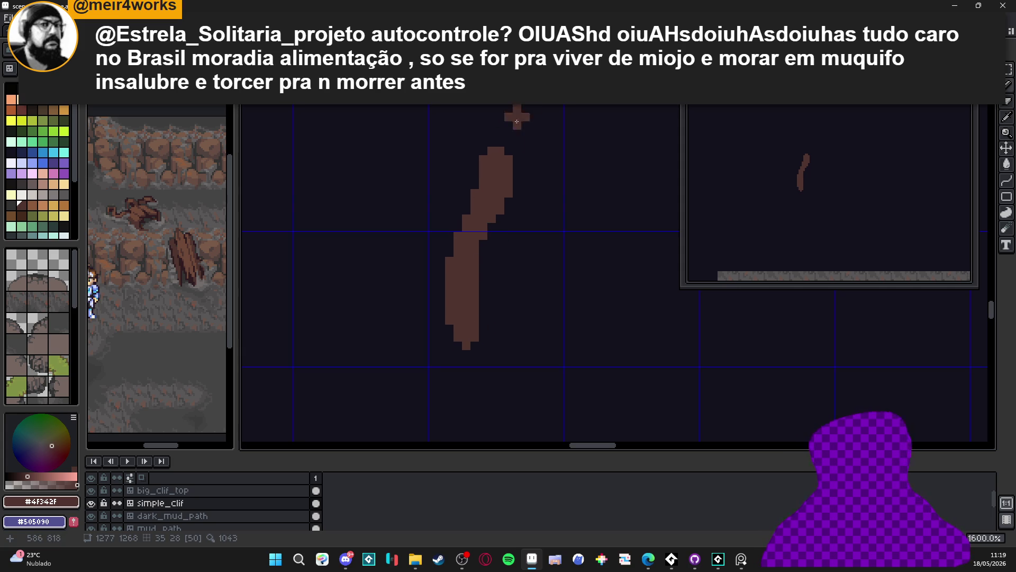
pyautogui.scroll(-2, 492, 193)
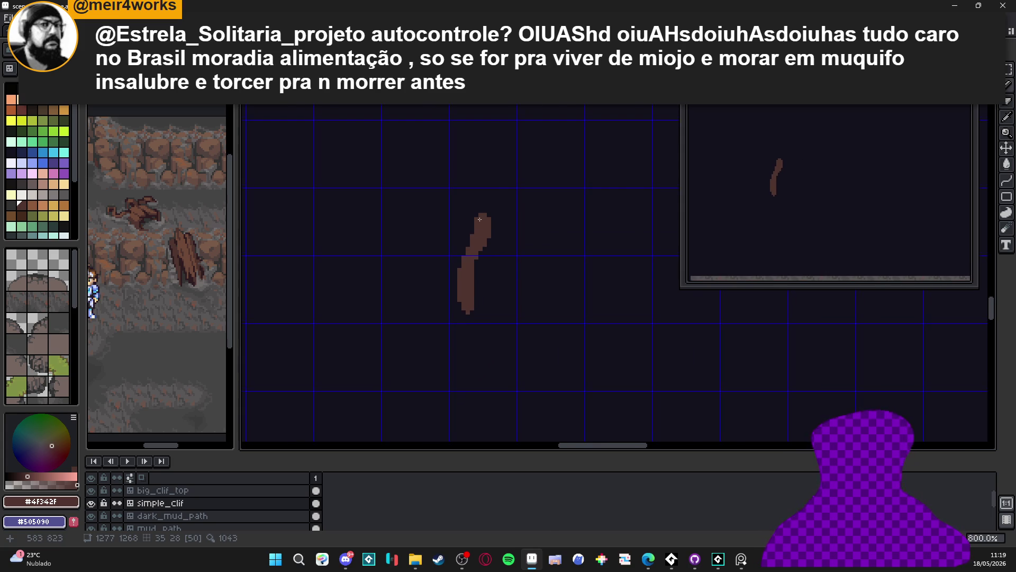
pyautogui.scroll(2, 479, 219)
pyautogui.moveTo(479, 211)
pyautogui.mouseDown()
pyautogui.moveTo(484, 194)
pyautogui.moveTo(508, 187)
pyautogui.moveTo(494, 211)
pyautogui.moveTo(529, 204)
pyautogui.moveTo(523, 218)
pyautogui.mouseUp()
pyautogui.scroll(-1, 521, 210)
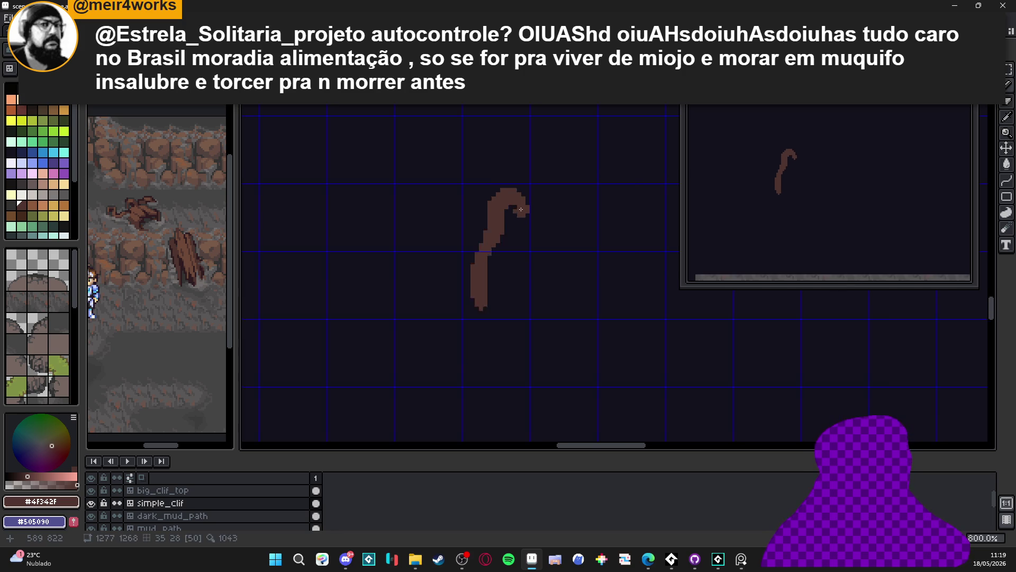
pyautogui.scroll(-3, 520, 209)
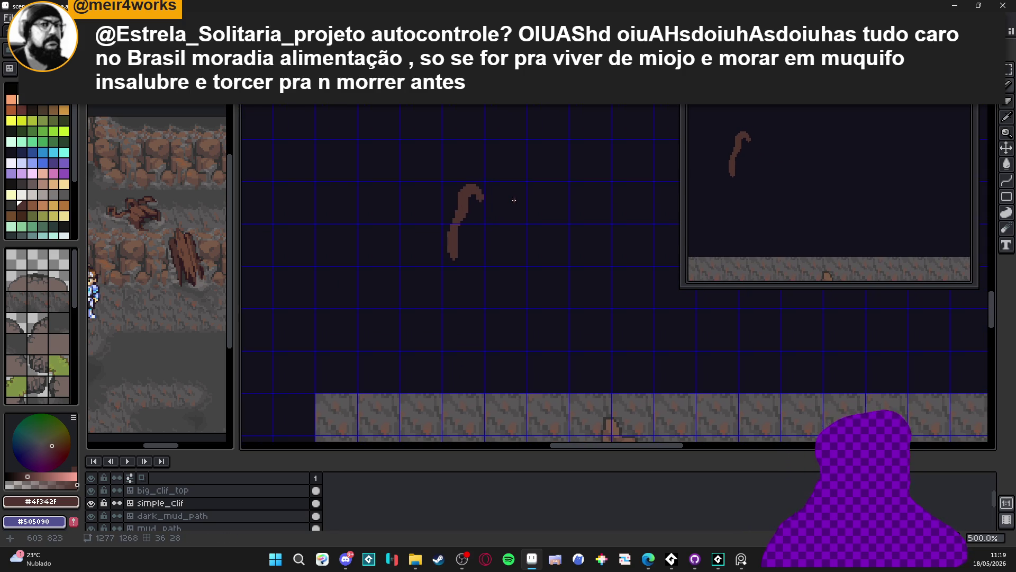
pyautogui.scroll(2, 477, 222)
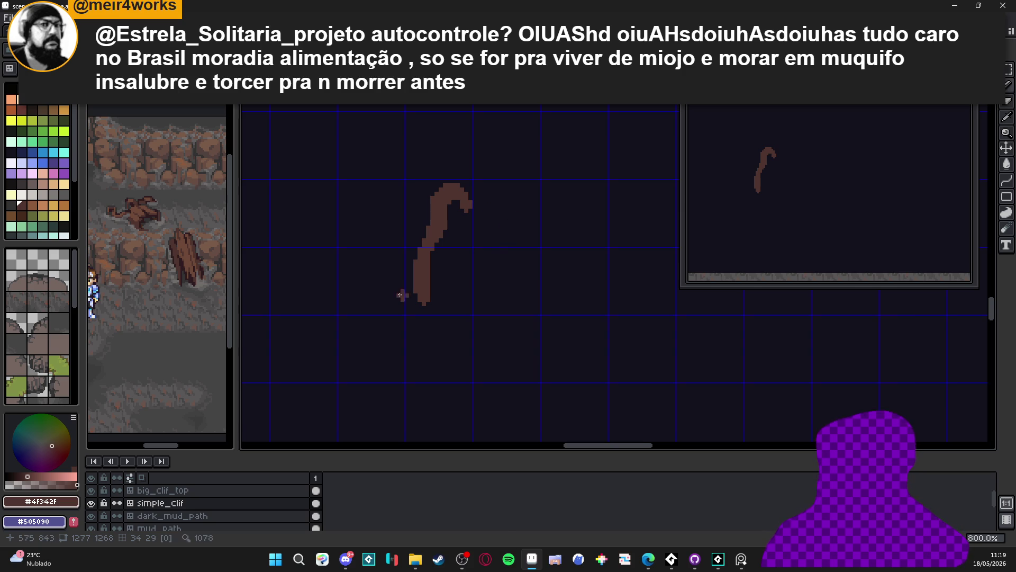
pyautogui.scroll(-5, 74, 317)
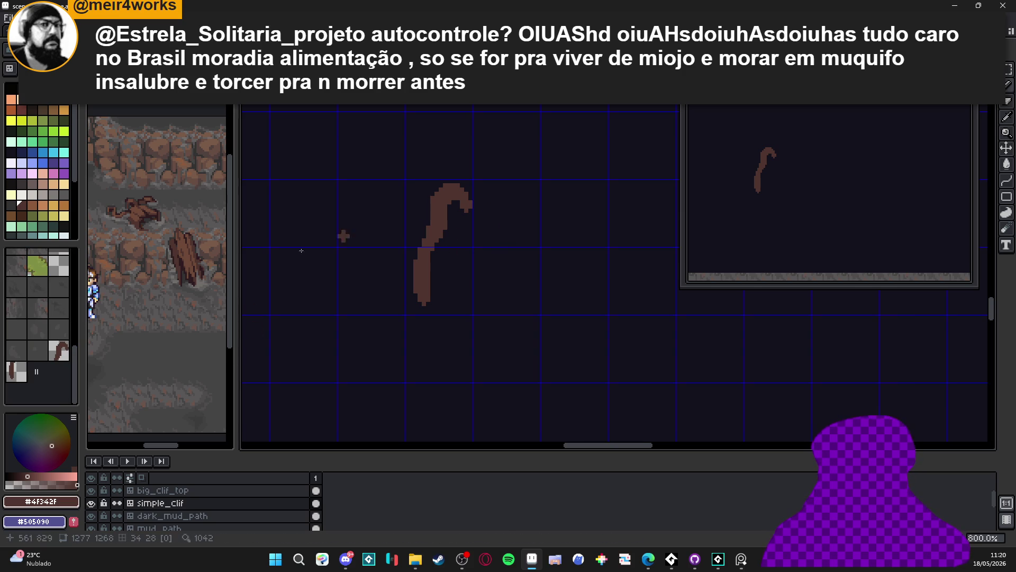
# - Stamp the hooked root tile across five tiles, adding the lower halves beneath them
pyautogui.click(60, 351)
pyautogui.click(533, 218)
pyautogui.click(601, 219)
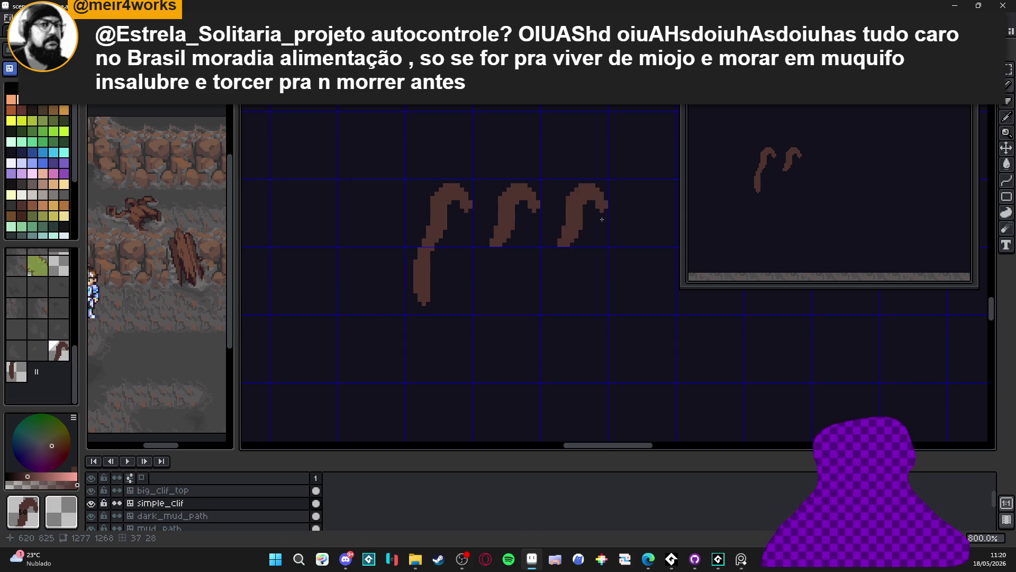
pyautogui.click(474, 219)
pyautogui.click(540, 219)
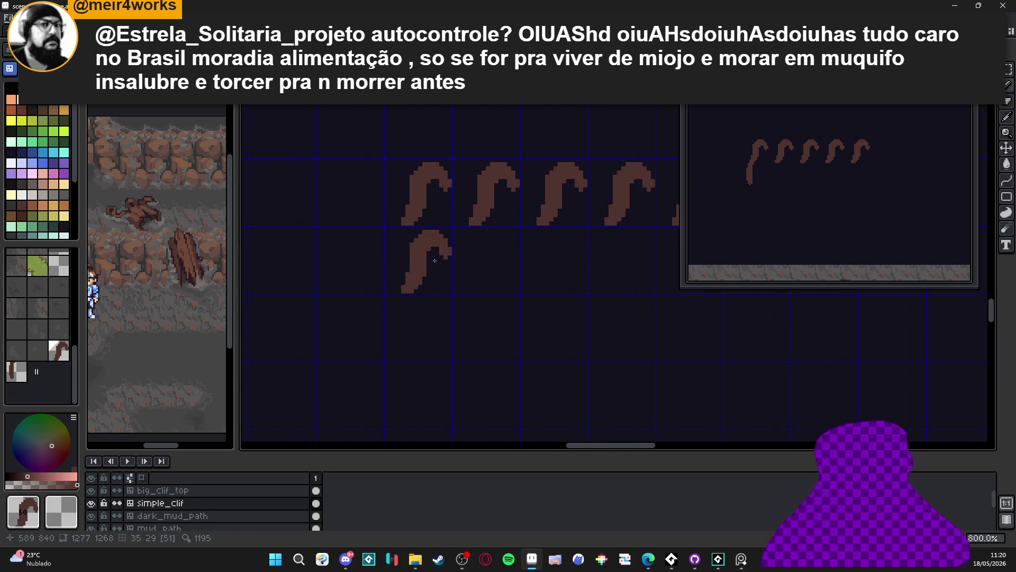
pyautogui.click(486, 254)
pyautogui.click(554, 255)
pyautogui.click(622, 254)
pyautogui.hscroll(3, 529, 254)
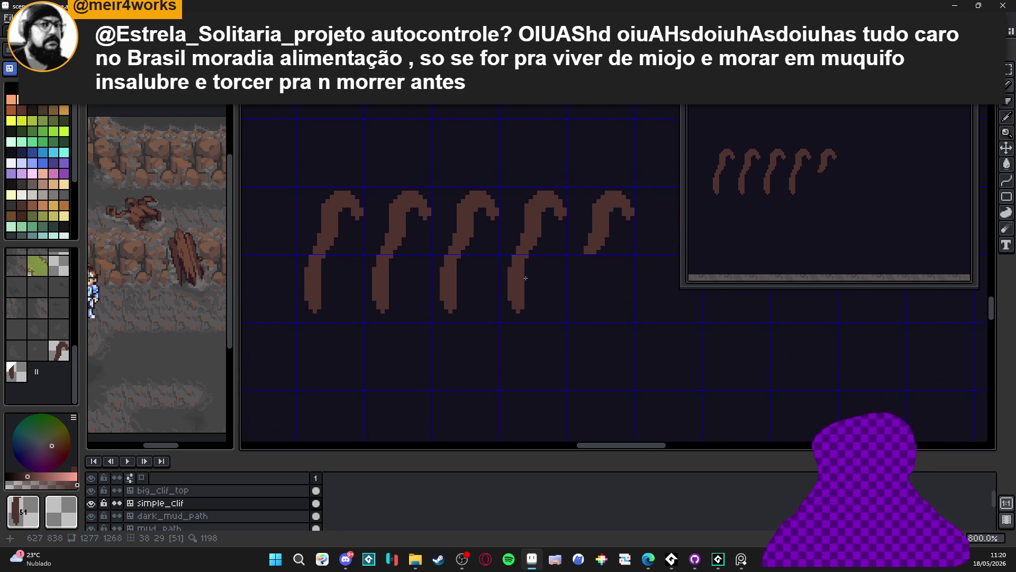
pyautogui.click(598, 286)
# - Sample brown #4F342F and paint a branch linking the first hook to the second root
pyautogui.rightClick(333, 223)
pyautogui.scroll(2, 331, 224)
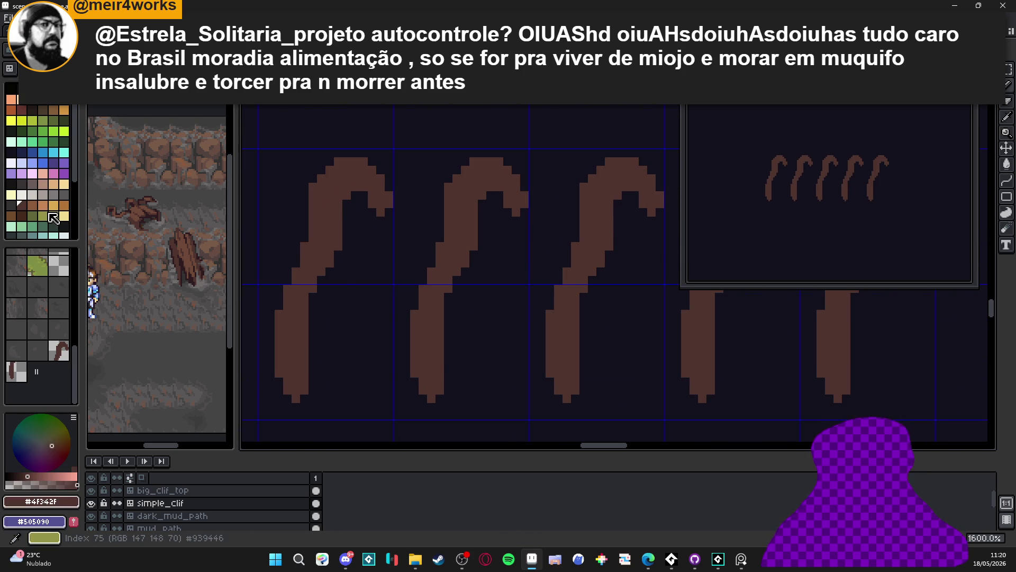
pyautogui.moveTo(369, 184)
pyautogui.mouseDown()
pyautogui.moveTo(416, 207)
pyautogui.moveTo(426, 189)
pyautogui.mouseUp()
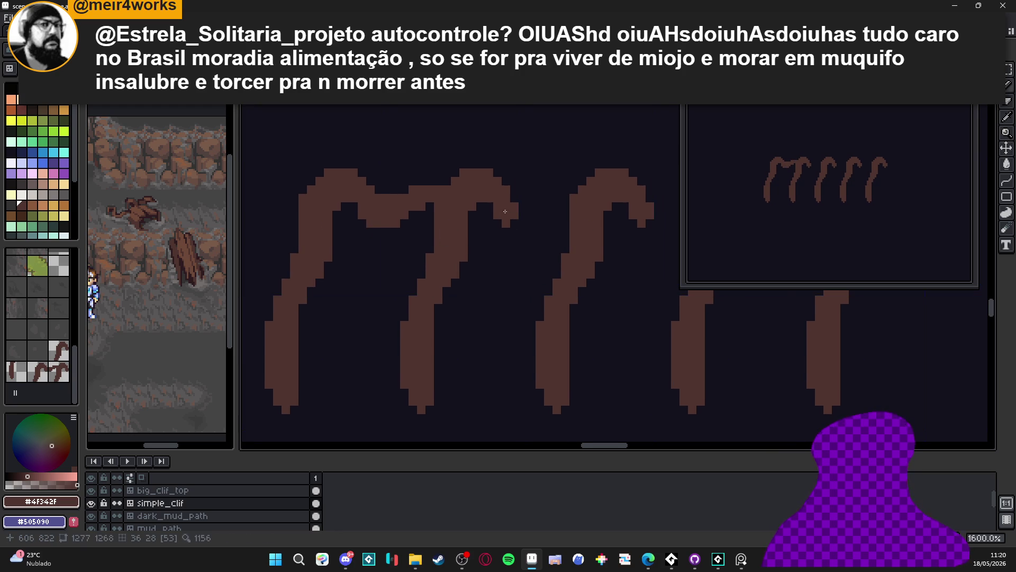
# - Undo the link and redraw it lower and flatter into the next root's stem, filling gaps
pyautogui.hotkey('ctrl', 'z')
pyautogui.hotkey('ctrl', 'z')
pyautogui.hotkey('ctrl', 'z')
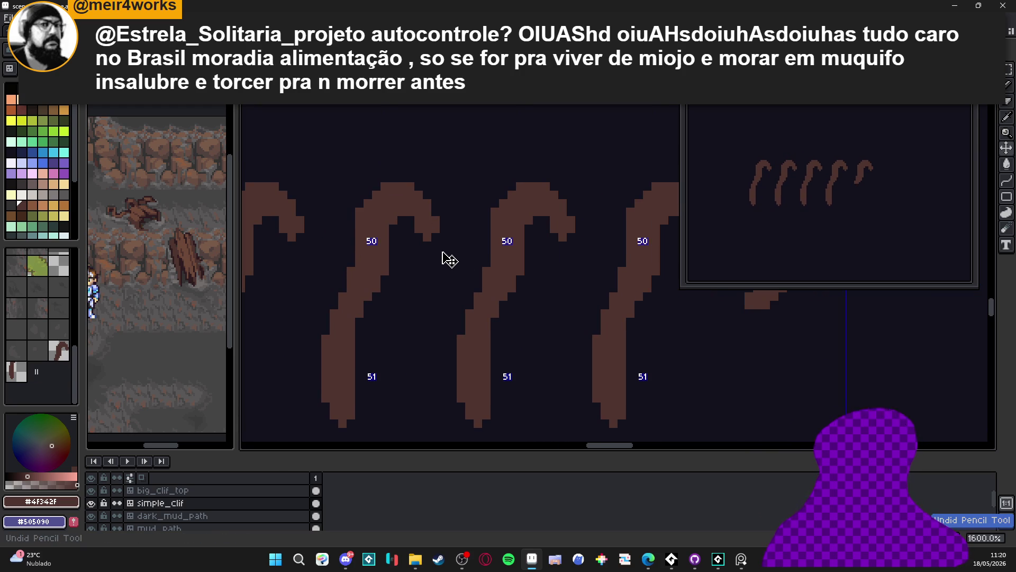
pyautogui.scroll(-2, 430, 263)
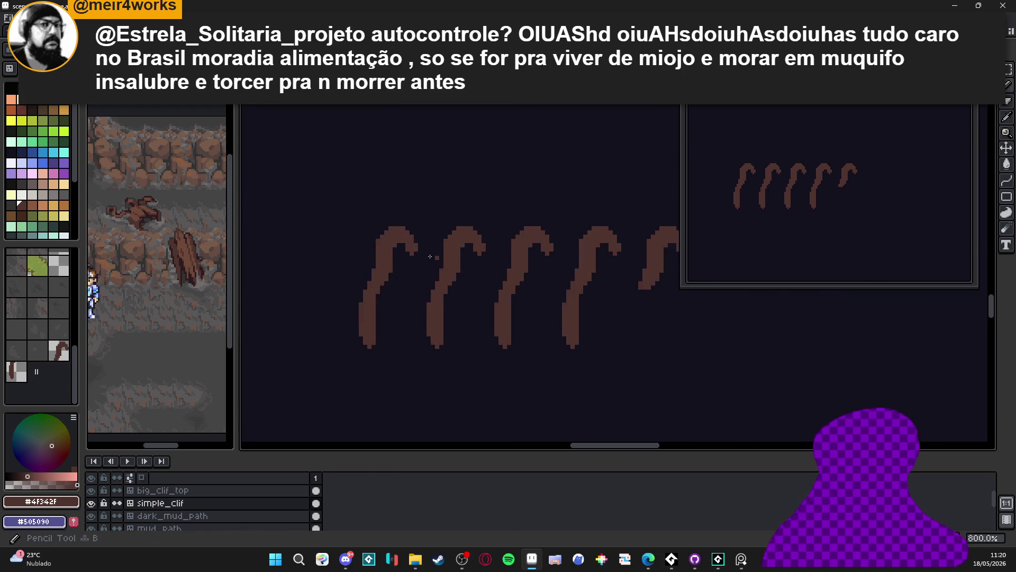
pyautogui.scroll(4, 430, 263)
pyautogui.click(429, 264)
pyautogui.moveTo(430, 263)
pyautogui.mouseDown()
pyautogui.moveTo(454, 264)
pyautogui.moveTo(432, 248)
pyautogui.moveTo(473, 252)
pyautogui.moveTo(491, 235)
pyautogui.mouseUp()
pyautogui.click(447, 239)
pyautogui.click(473, 226)
pyautogui.click(461, 226)
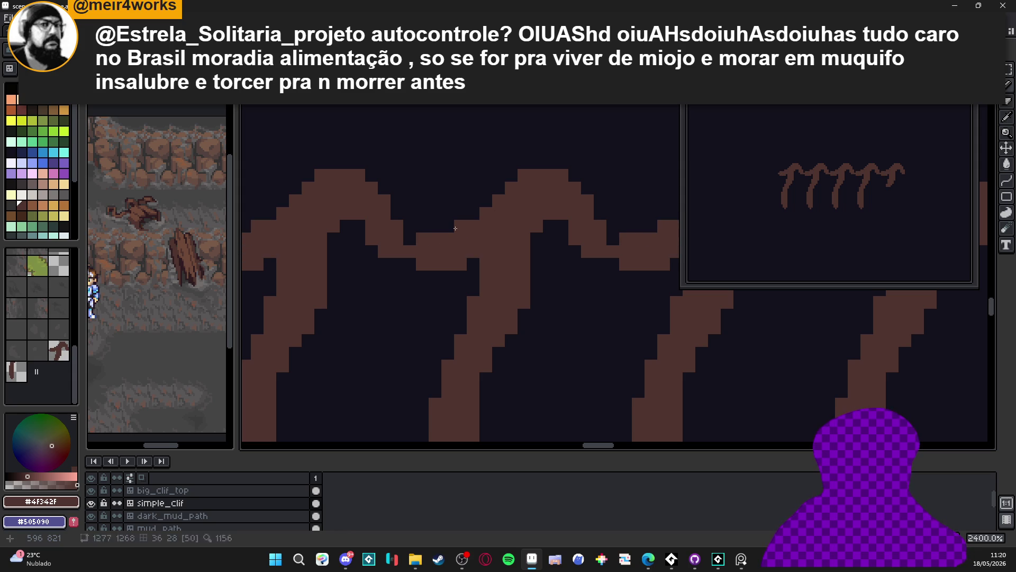
pyautogui.click(410, 238)
pyautogui.moveTo(405, 239)
pyautogui.mouseDown()
pyautogui.moveTo(449, 207)
pyautogui.moveTo(467, 256)
pyautogui.mouseUp()
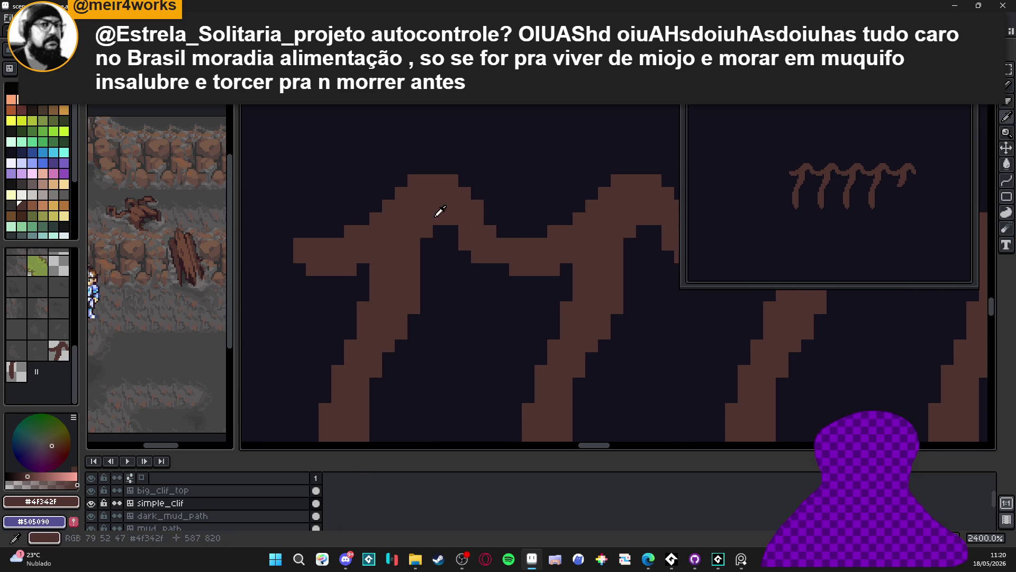
pyautogui.scroll(1, 473, 220)
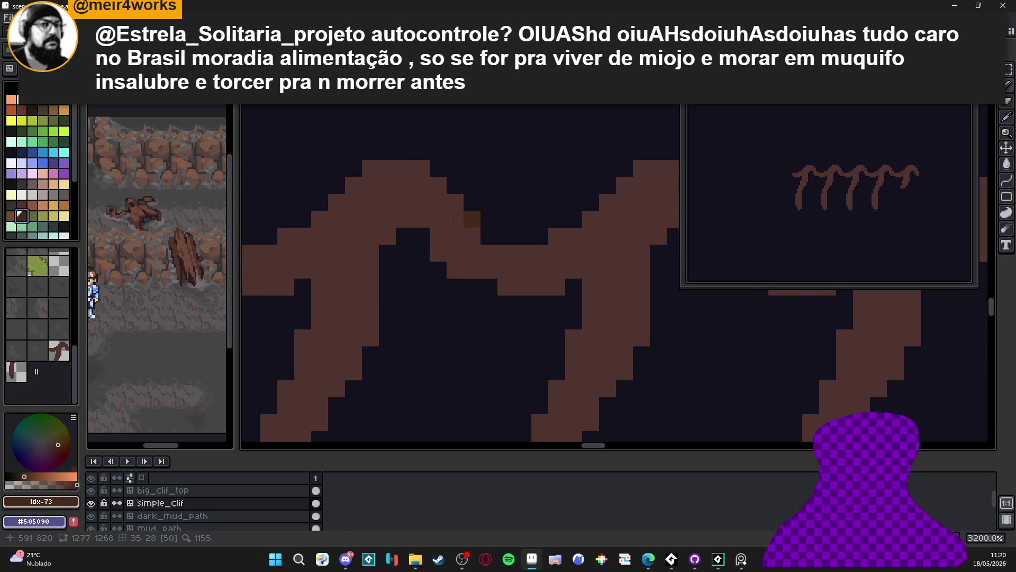
# - Shade the branch underside with dark brown pixels instead of the first grey ones
pyautogui.click(21, 184)
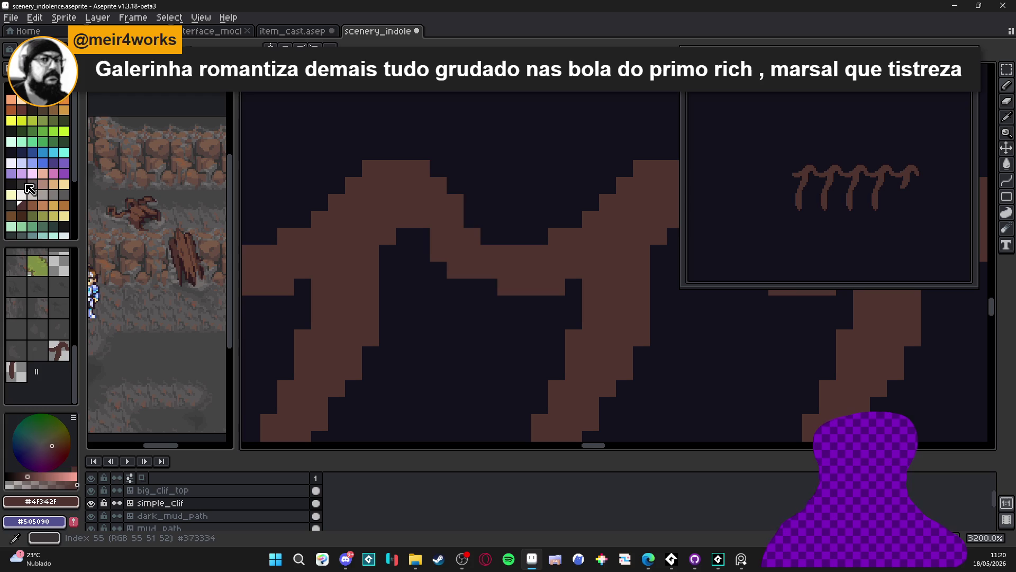
pyautogui.click(353, 218)
pyautogui.moveTo(421, 219); pyautogui.dragTo(438, 219)
pyautogui.hotkey('ctrl', 'z')
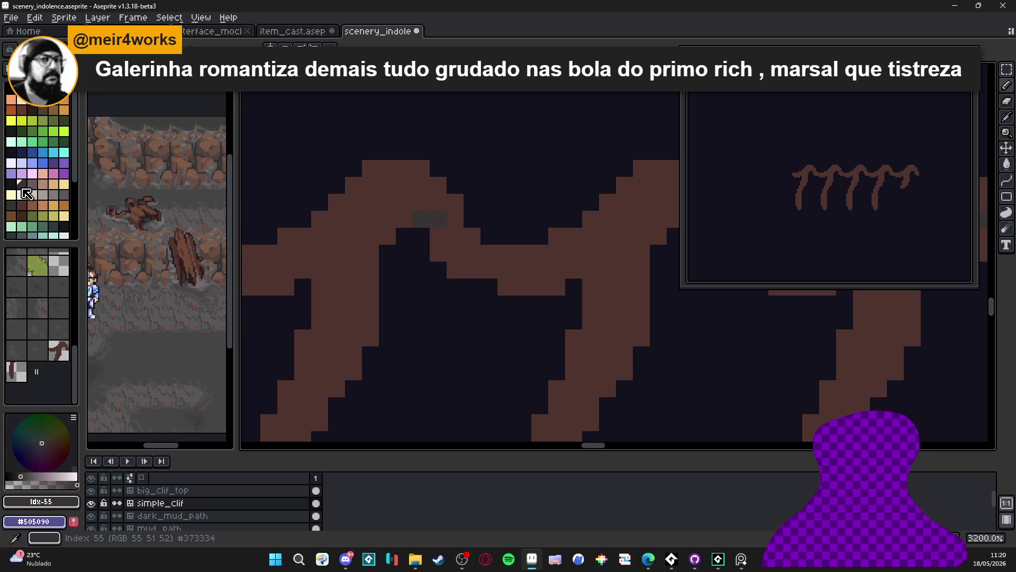
pyautogui.click(31, 110)
pyautogui.click(354, 201)
pyautogui.hotkey('ctrl', 'z')
pyautogui.click(421, 219)
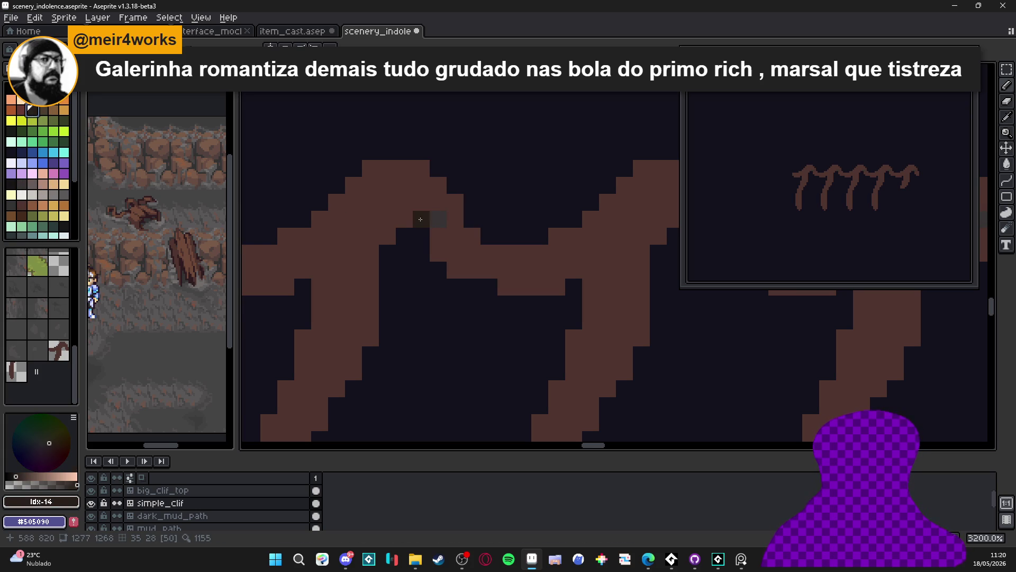
pyautogui.moveTo(439, 219); pyautogui.dragTo(446, 202)
# - Darken more pixels on the branch and down along the root
pyautogui.click(404, 220)
pyautogui.click(424, 204)
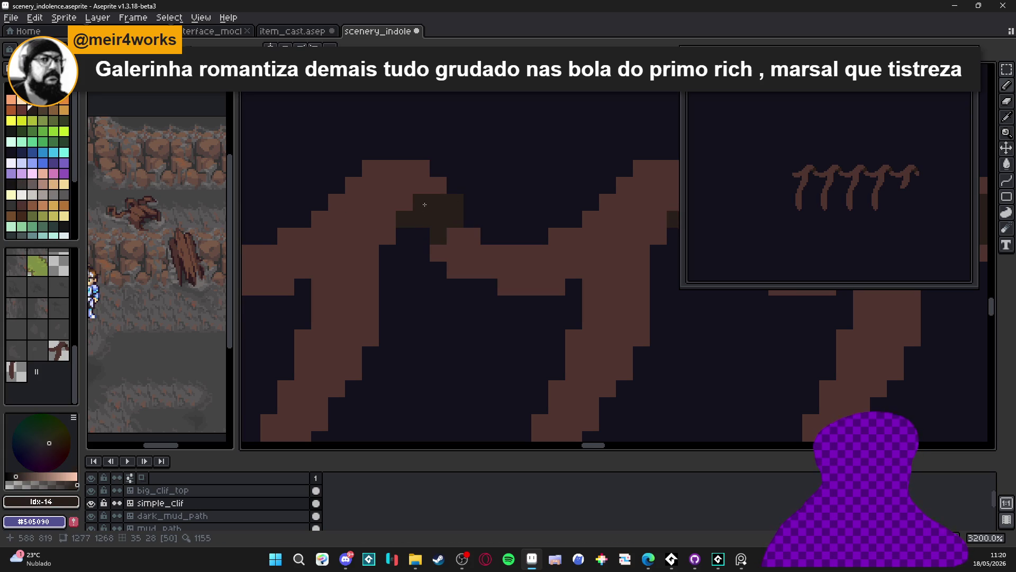
pyautogui.click(388, 236)
pyautogui.click(369, 286)
pyautogui.hotkey('ctrl', 'z')
pyautogui.click(370, 338)
pyautogui.click(371, 320)
# - Darken pixels along the lower edge of the root
pyautogui.scroll(-1, 365, 315)
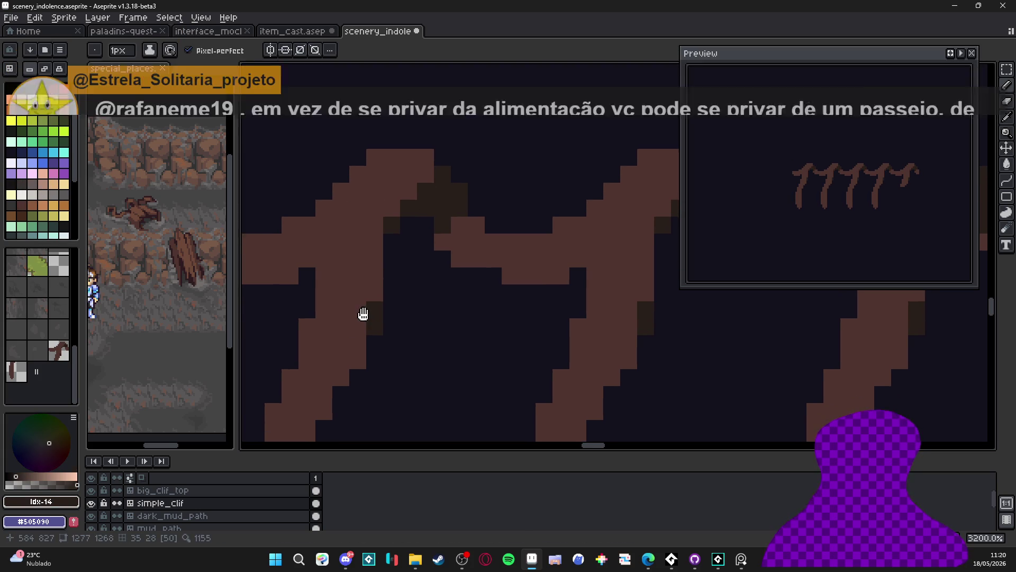
pyautogui.click(365, 300)
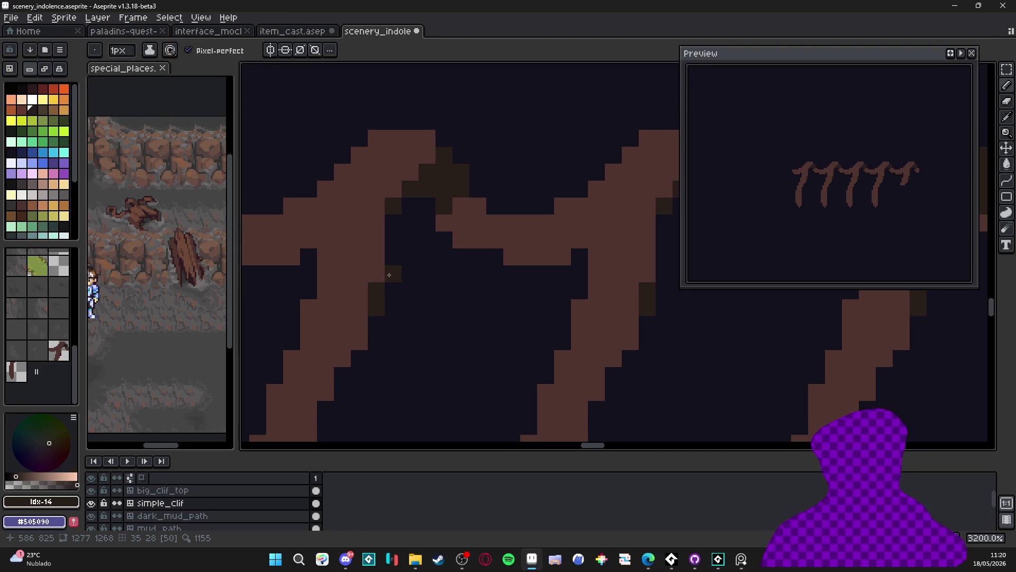
pyautogui.click(360, 341)
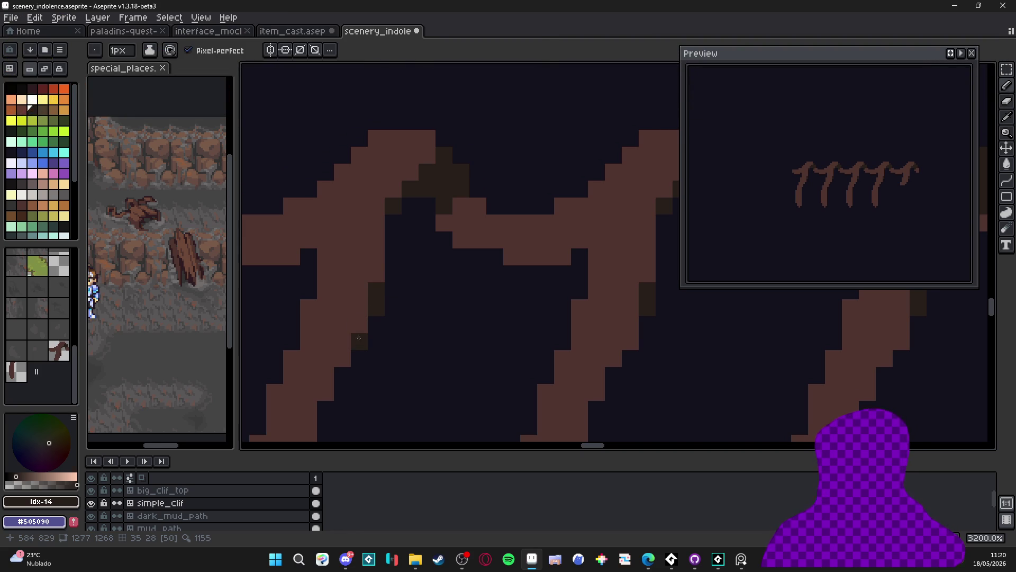
pyautogui.click(324, 385)
pyautogui.scroll(-3, 365, 307)
pyautogui.scroll(2, 365, 307)
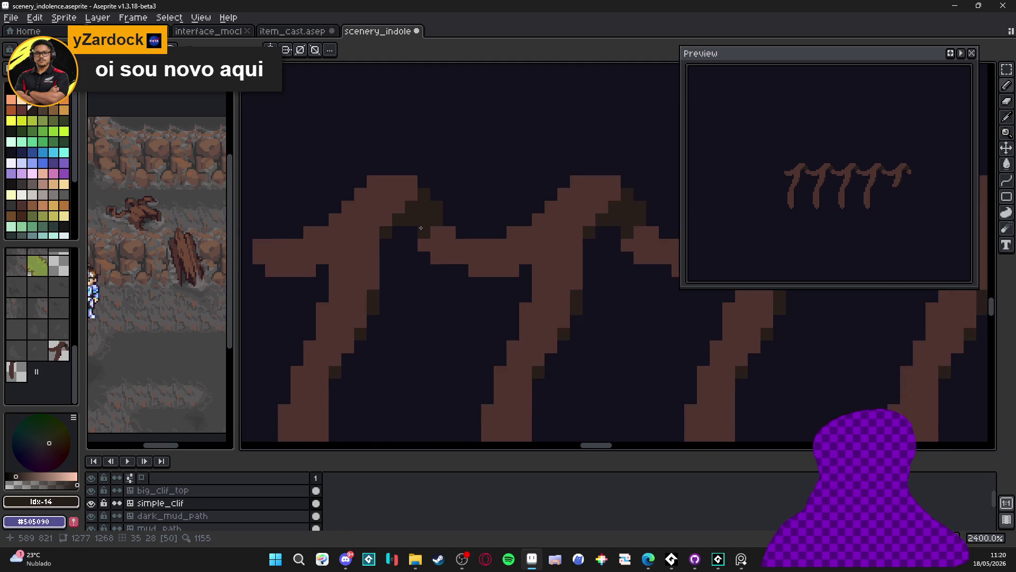
# - Restore one pixel to medium brown #4f342f and darken the branch junction with #271f1b
pyautogui.keyDown('alt'); pyautogui.click(390, 202); pyautogui.keyUp('alt')
pyautogui.click(424, 194)
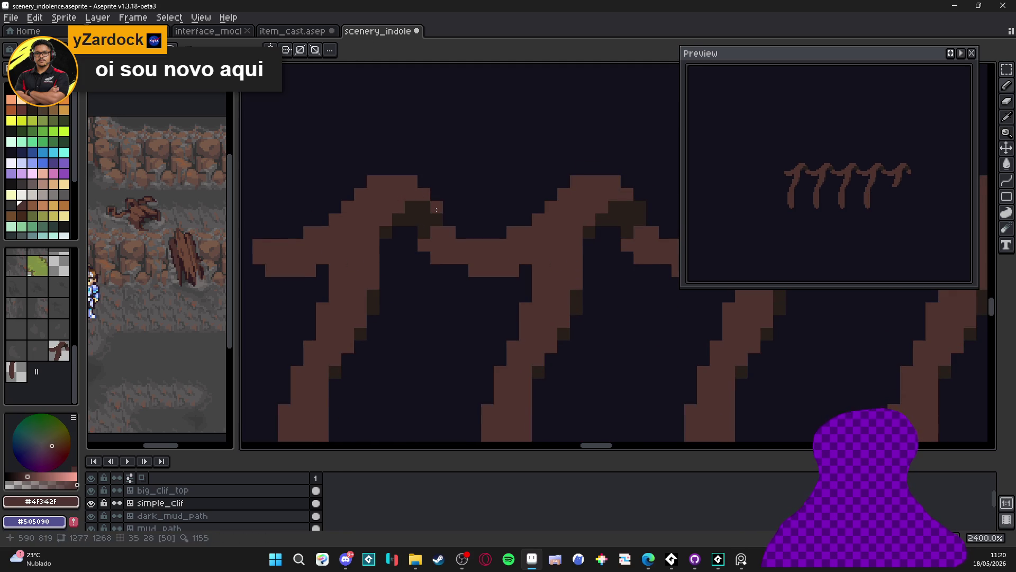
pyautogui.keyDown('alt'); pyautogui.click(437, 206); pyautogui.keyUp('alt')
pyautogui.click(373, 180)
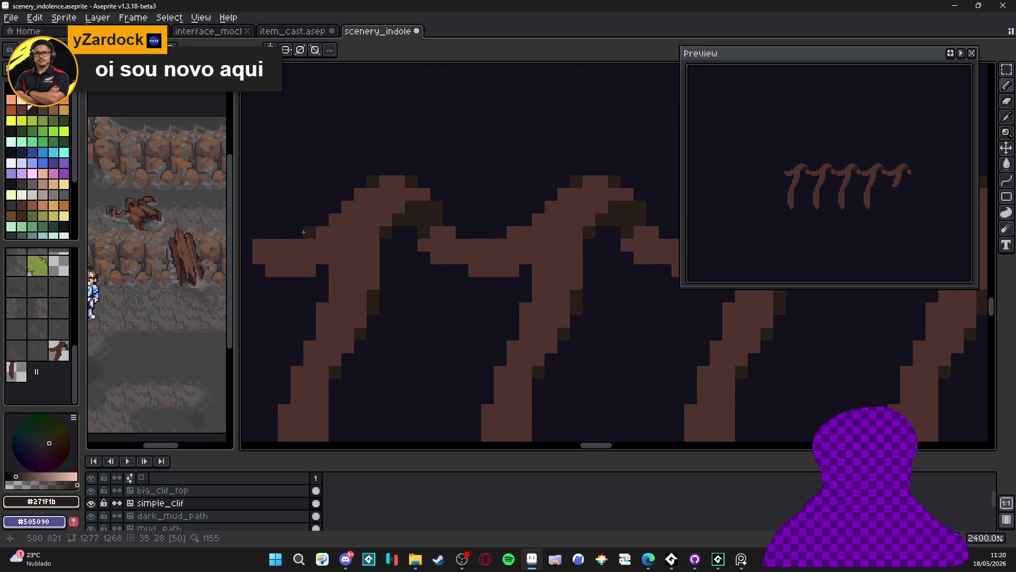
pyautogui.click(335, 232)
pyautogui.scroll(-5, 383, 248)
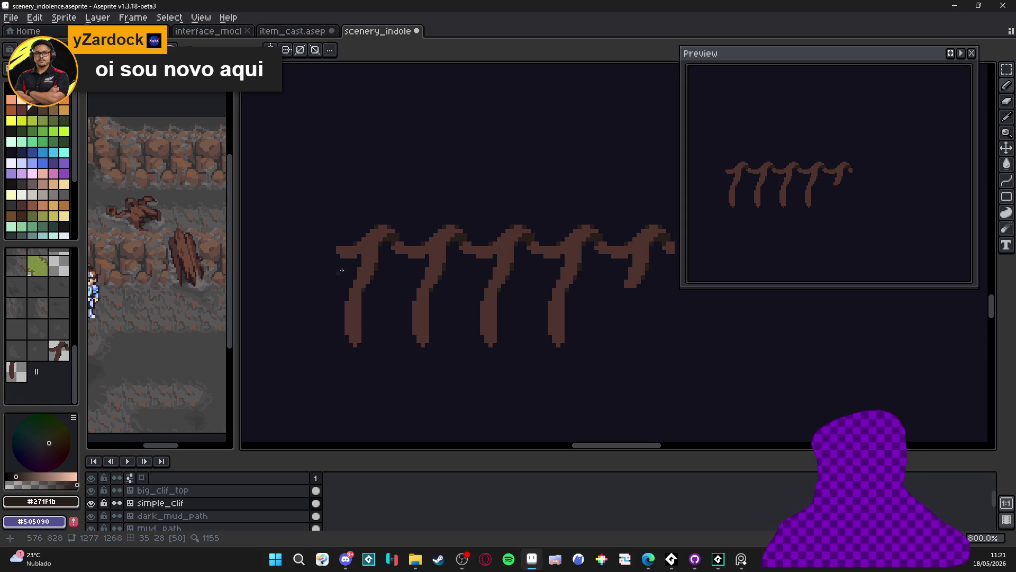
# - Repaint the dark pixels at the branch crossing with the trunk brown
pyautogui.scroll(3, 373, 259)
pyautogui.scroll(-1, 401, 247)
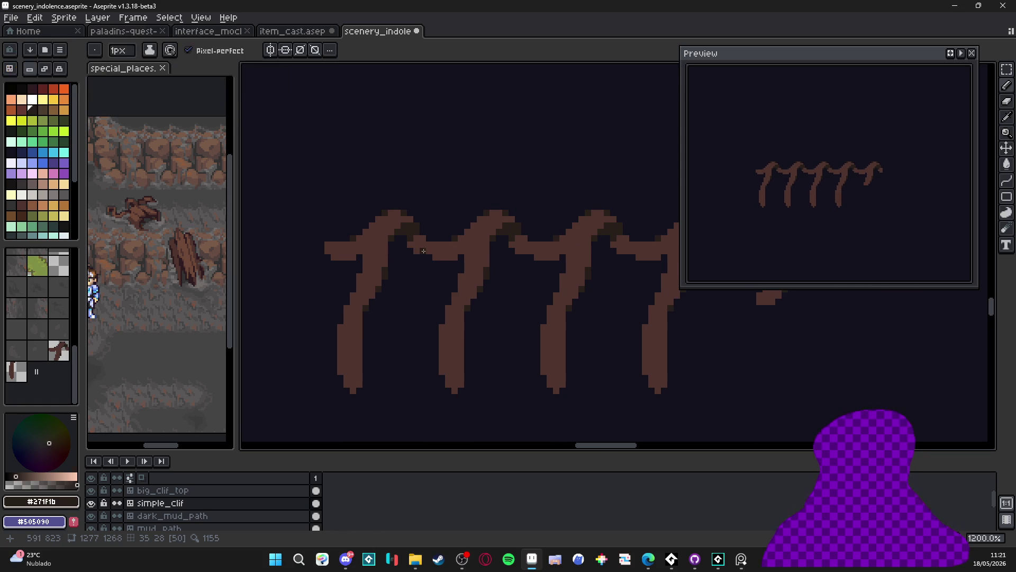
pyautogui.keyDown('alt'); pyautogui.click(415, 245); pyautogui.keyUp('alt')
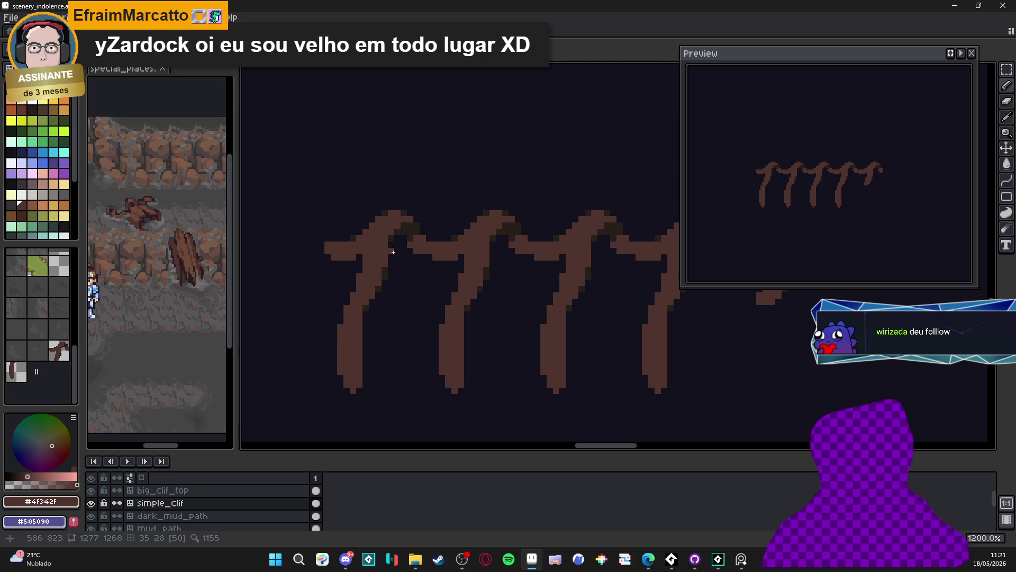
pyautogui.scroll(3, 393, 252)
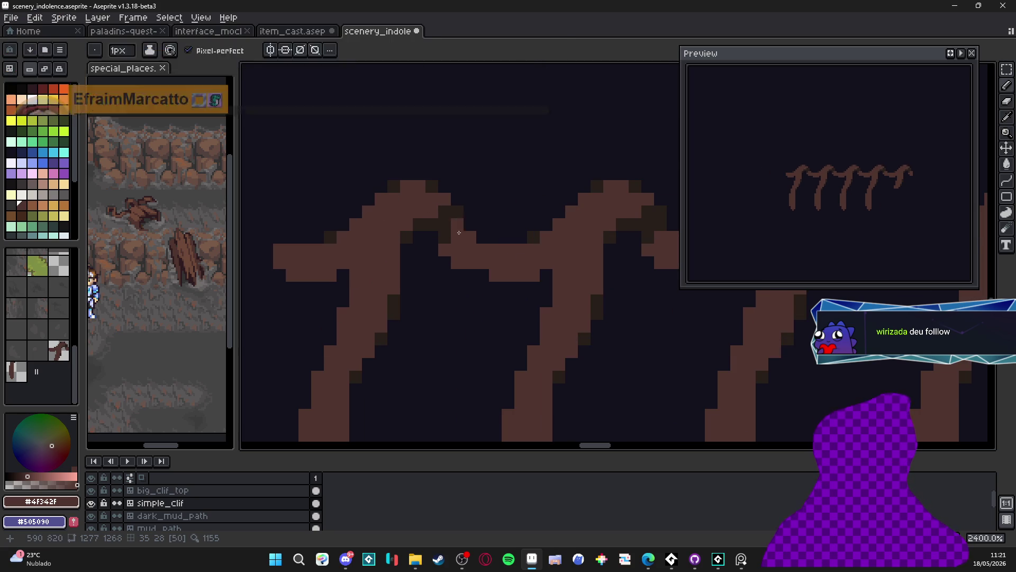
pyautogui.keyDown('alt'); pyautogui.click(449, 228); pyautogui.keyUp('alt')
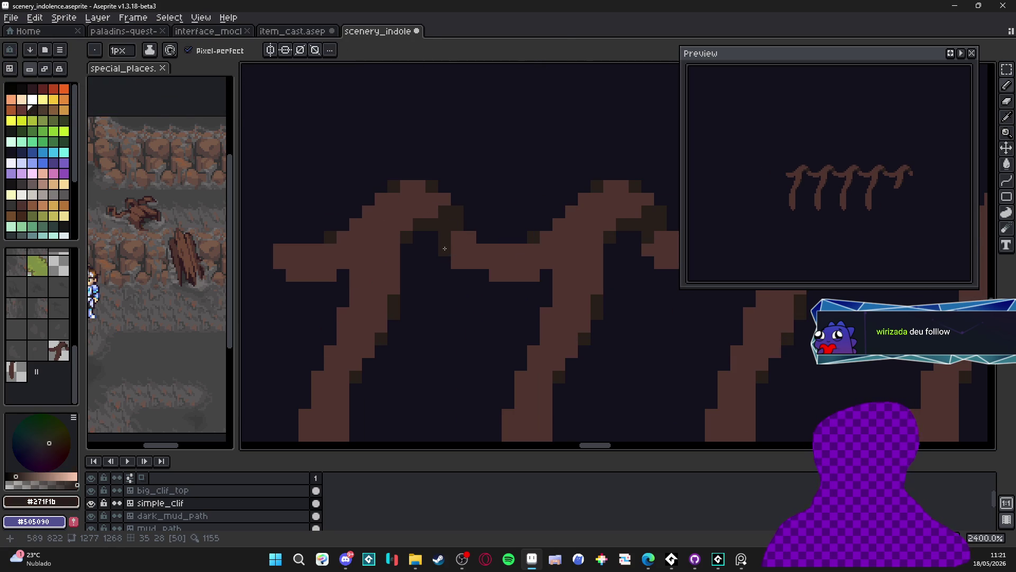
pyautogui.scroll(-2, 431, 267)
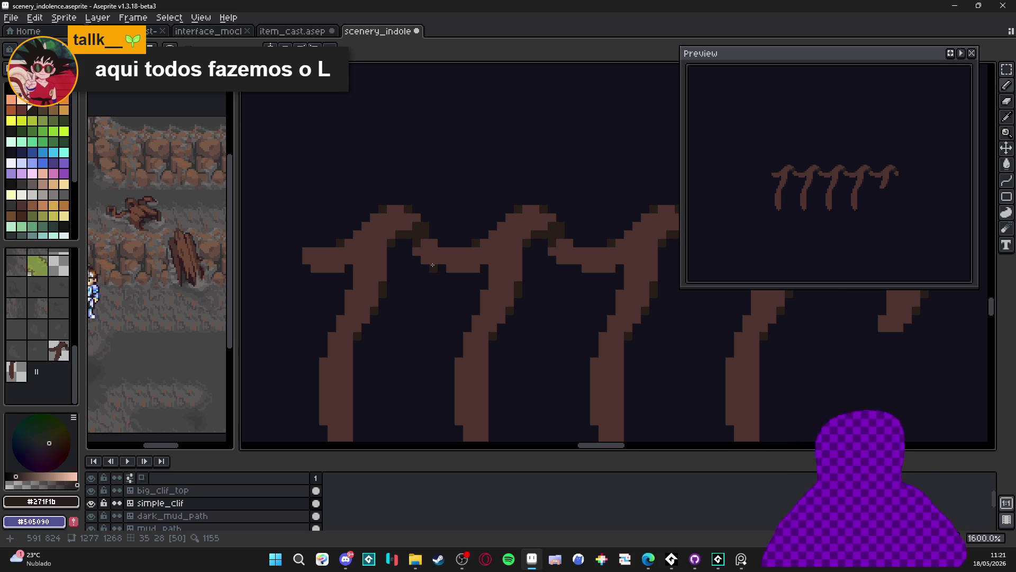
pyautogui.scroll(2, 433, 265)
pyautogui.keyDown('alt'); pyautogui.click(420, 222); pyautogui.keyUp('alt')
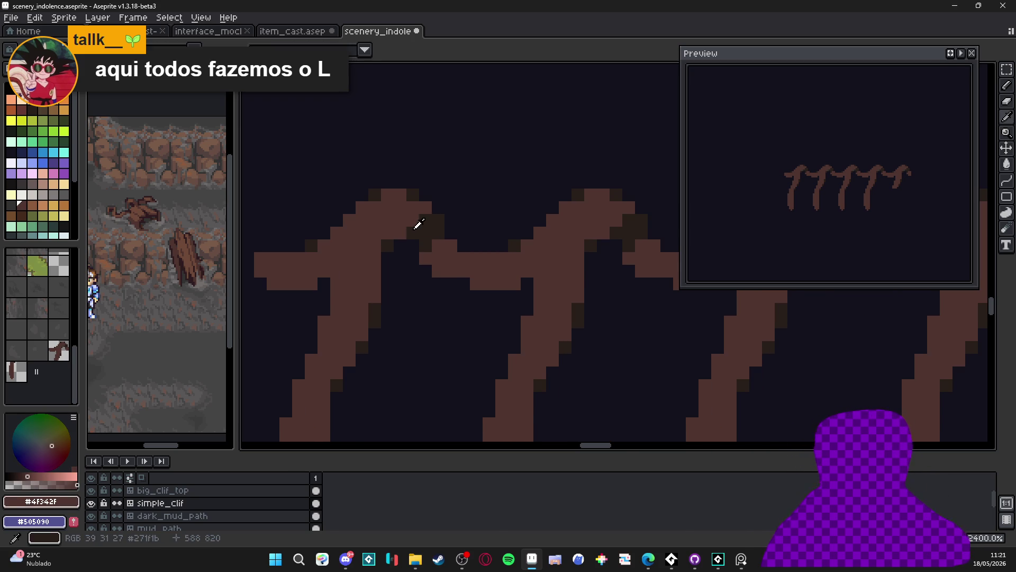
pyautogui.keyDown('alt'); pyautogui.click(370, 207); pyautogui.keyUp('alt')
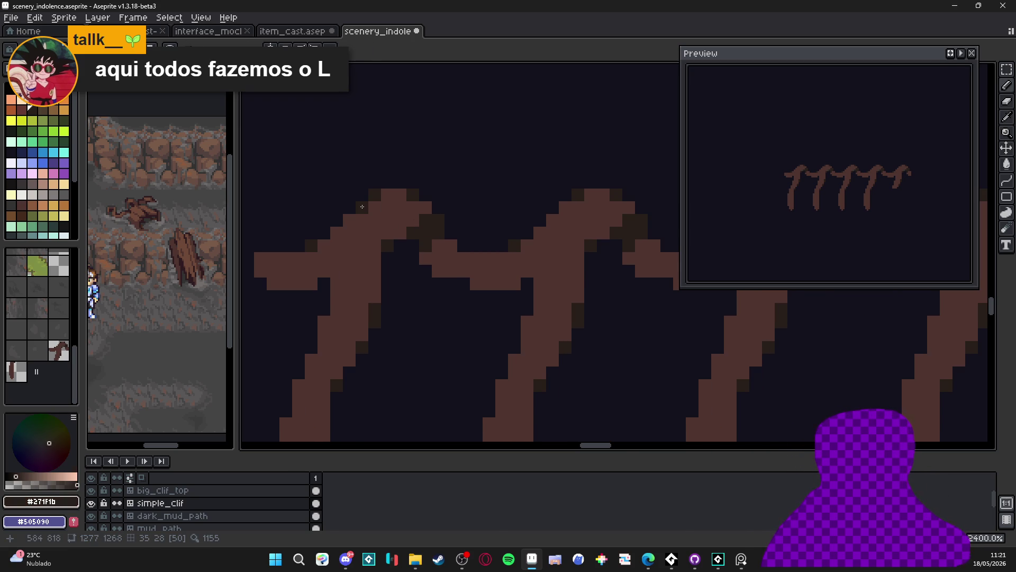
pyautogui.press('b')
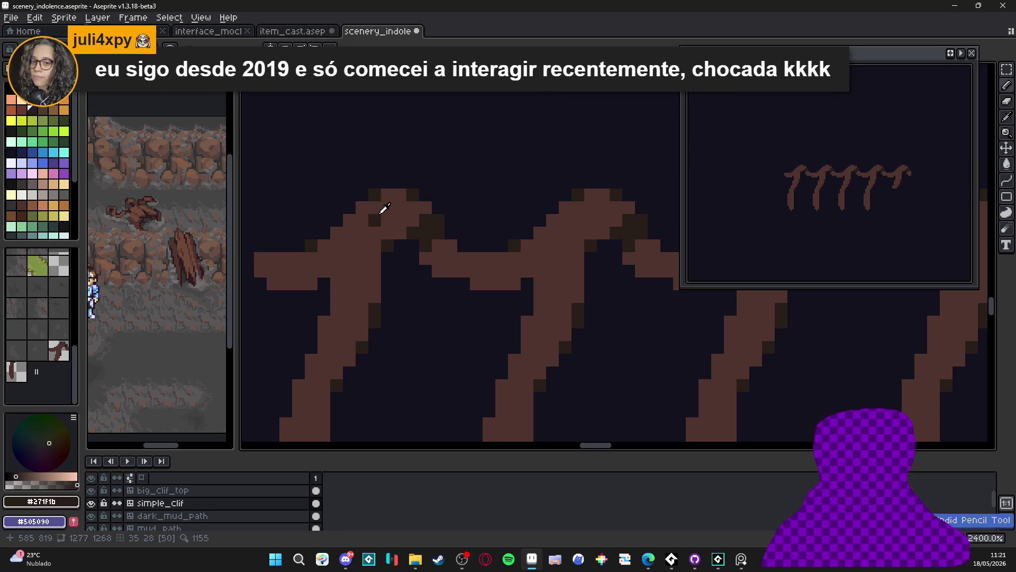
pyautogui.keyDown('alt'); pyautogui.click(382, 212); pyautogui.keyUp('alt')
pyautogui.click(578, 195)
pyautogui.moveTo(375, 220); pyautogui.dragTo(374, 195)
# - Erase a stray pixel at the crossing and add one dark shadow pixel there
pyautogui.press('e')
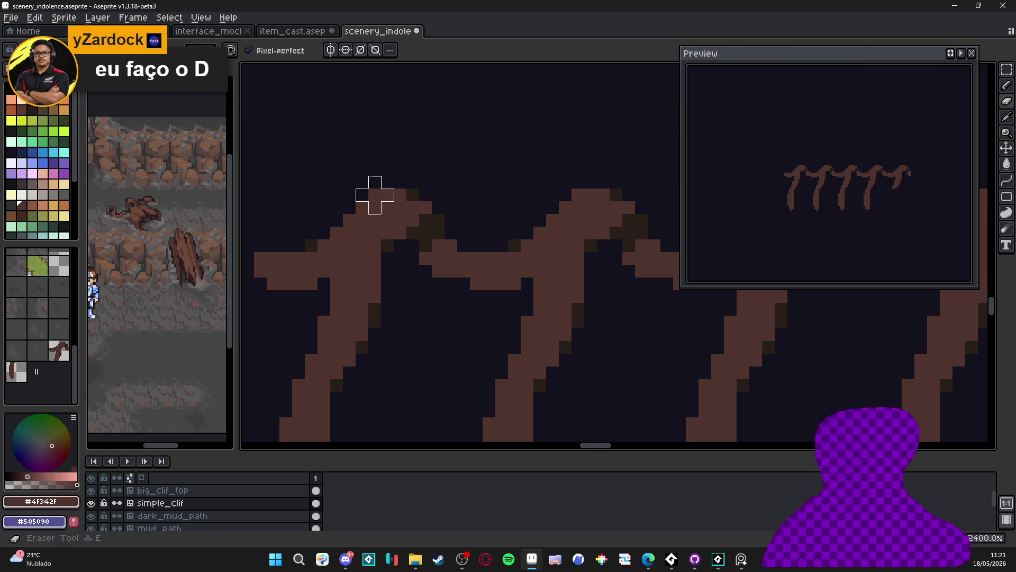
pyautogui.click(375, 195)
pyautogui.press('b')
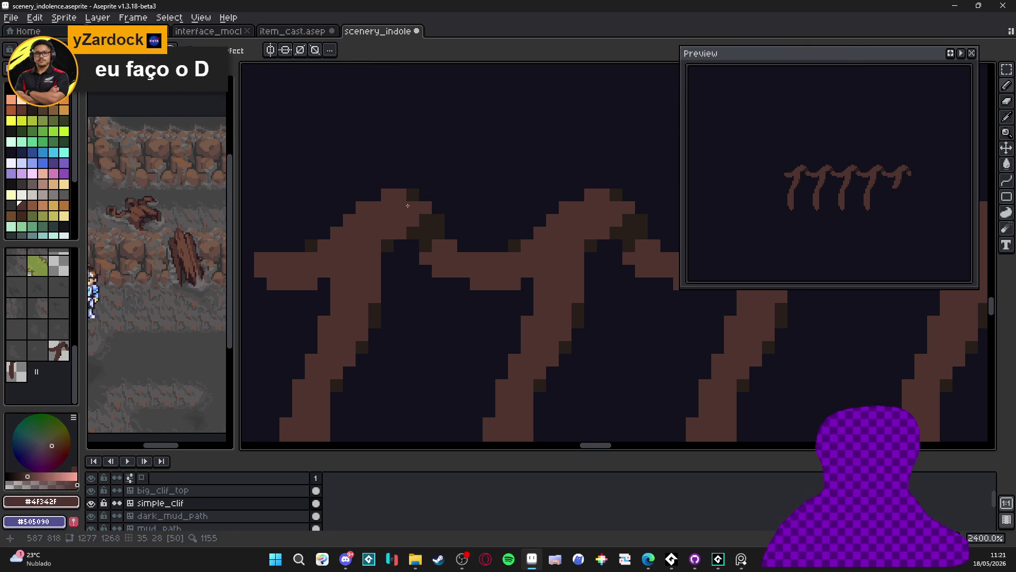
pyautogui.keyDown('alt'); pyautogui.click(415, 198); pyautogui.keyUp('alt')
pyautogui.click(378, 194)
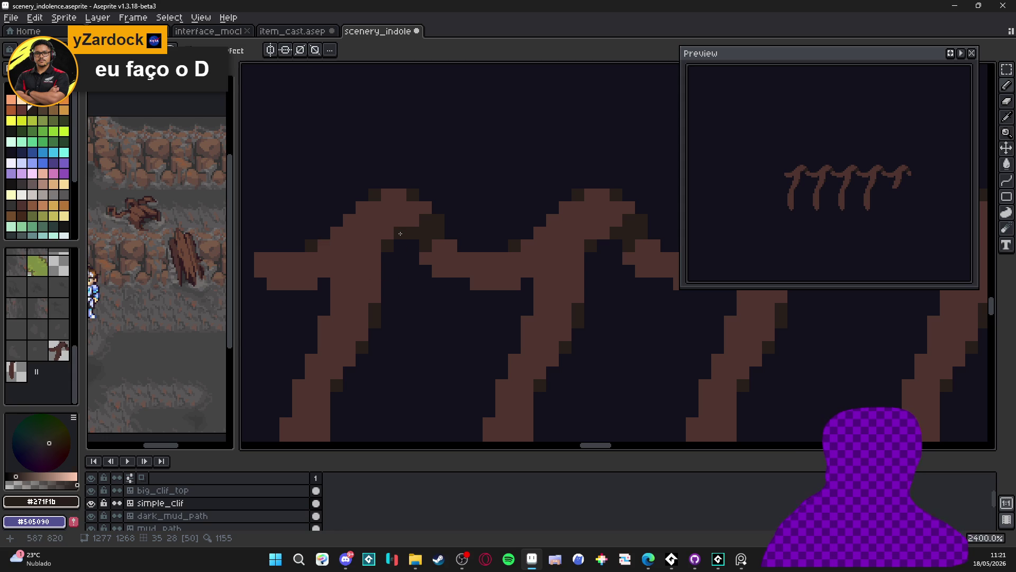
# - Add dark #271f1b shadow pixels down the trunk and along its edge
pyautogui.click(400, 233)
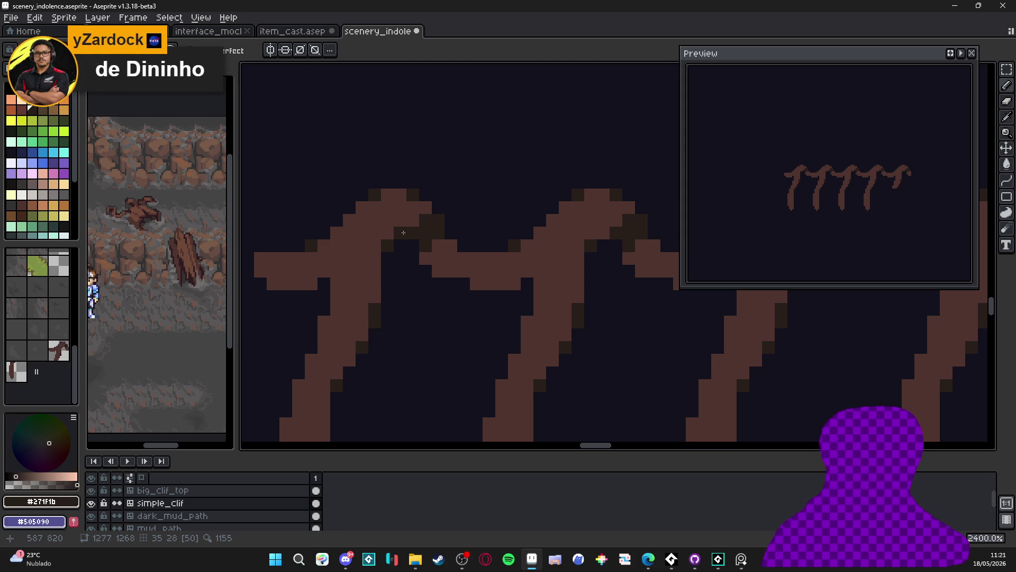
pyautogui.click(452, 260)
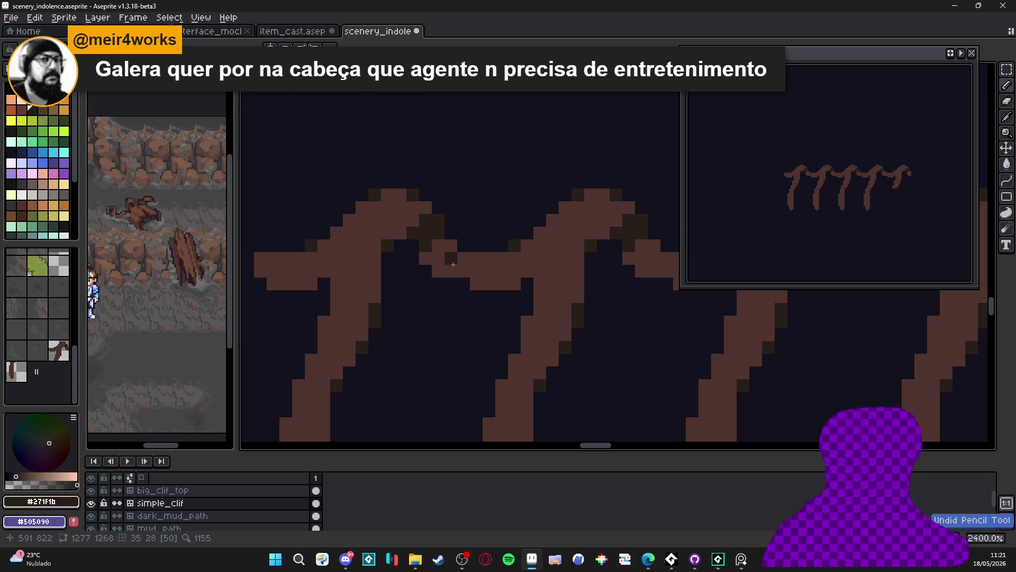
pyautogui.click(426, 258)
pyautogui.click(476, 284)
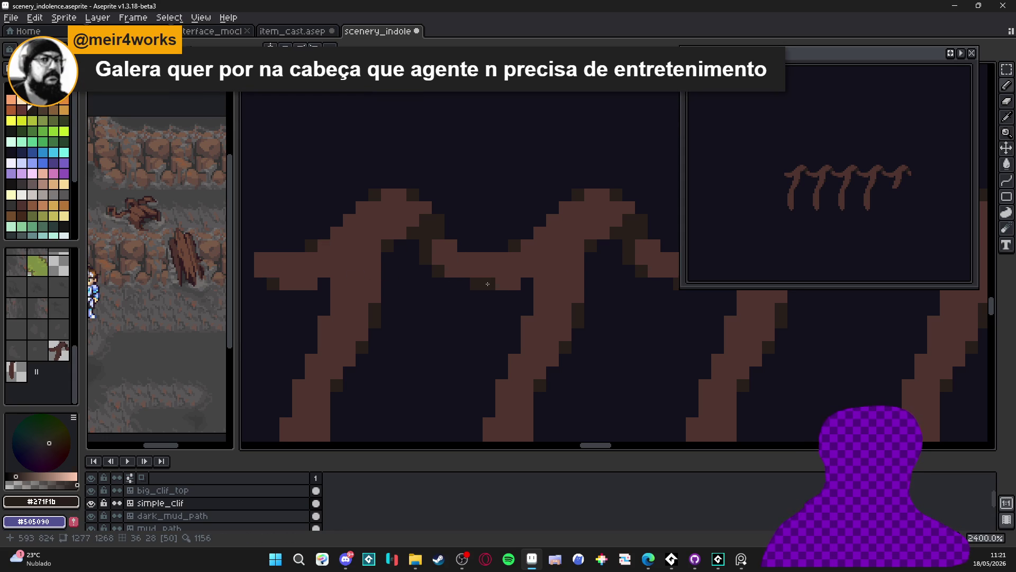
pyautogui.click(514, 284)
pyautogui.click(527, 271)
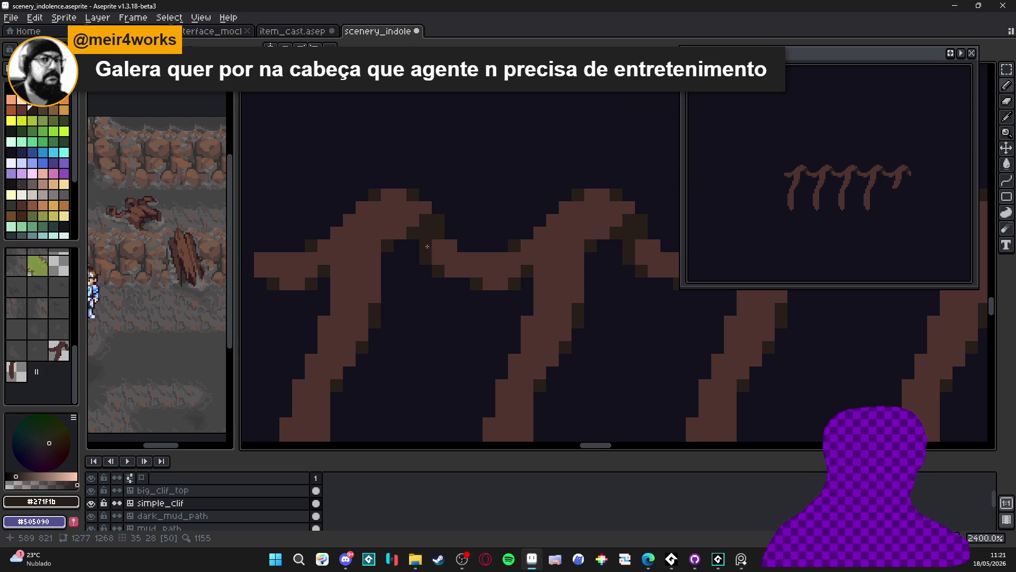
pyautogui.moveTo(325, 258); pyautogui.dragTo(380, 253)
pyautogui.click(391, 294)
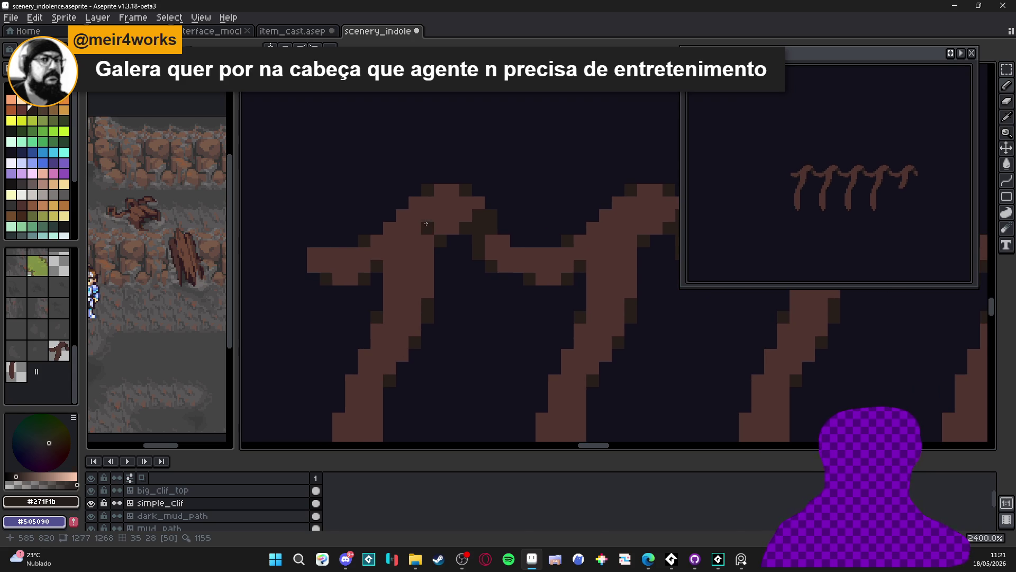
# - Re-pick the dark shadow brown and move to the next branch joint
pyautogui.scroll(-3, 426, 224)
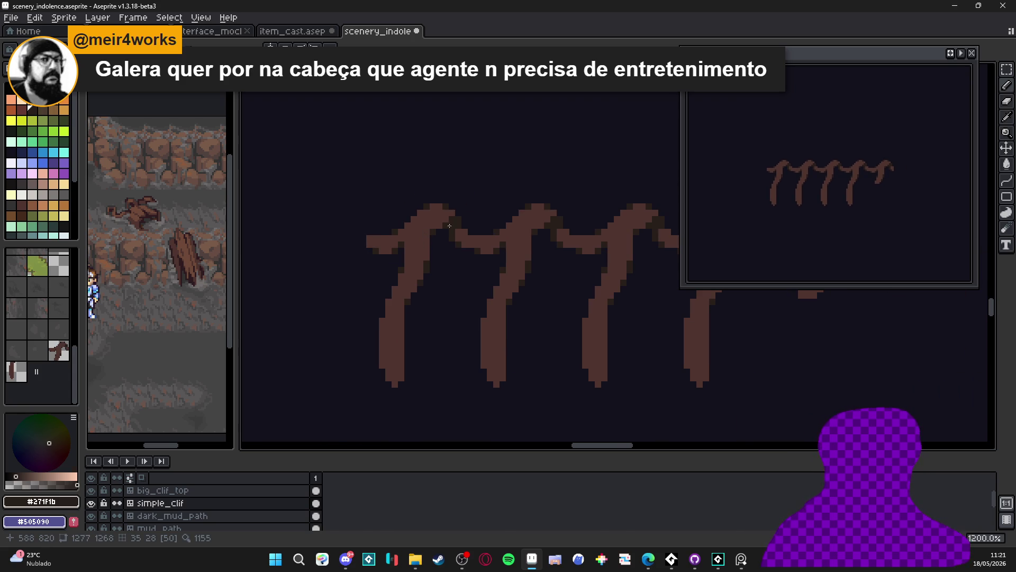
pyautogui.scroll(5, 449, 226)
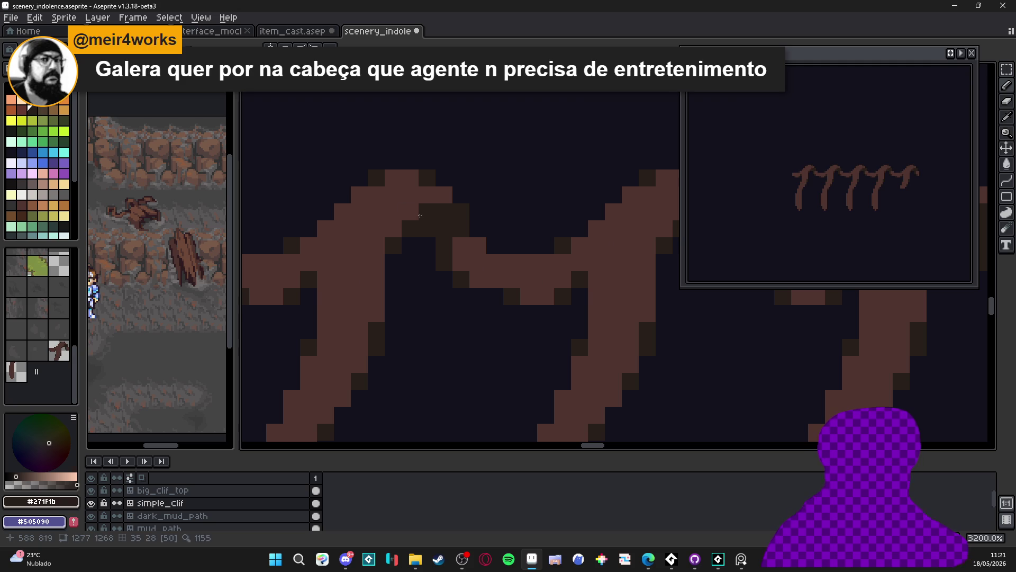
pyautogui.keyDown('alt'); pyautogui.click(435, 201); pyautogui.keyUp('alt')
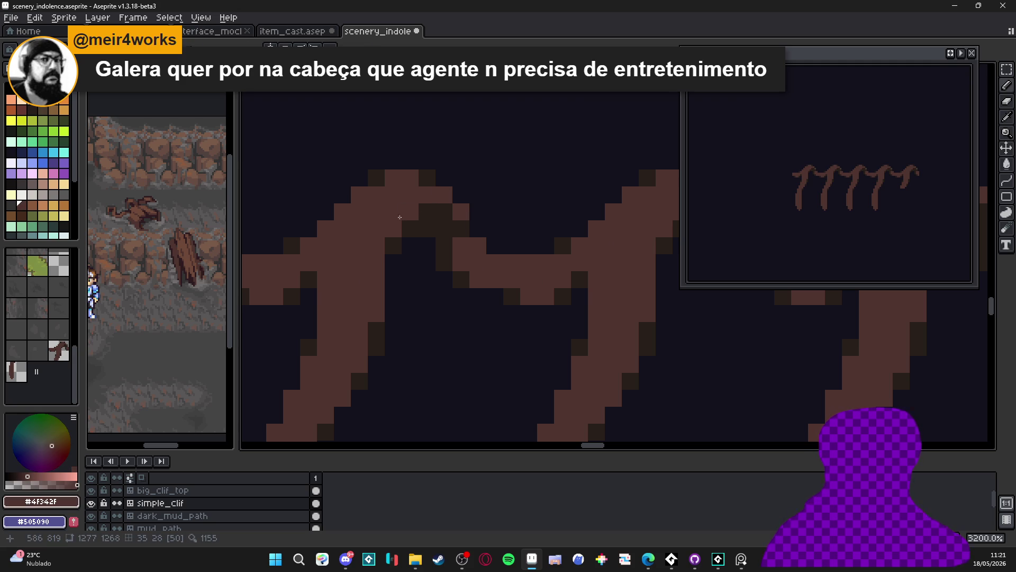
pyautogui.scroll(-1, 399, 217)
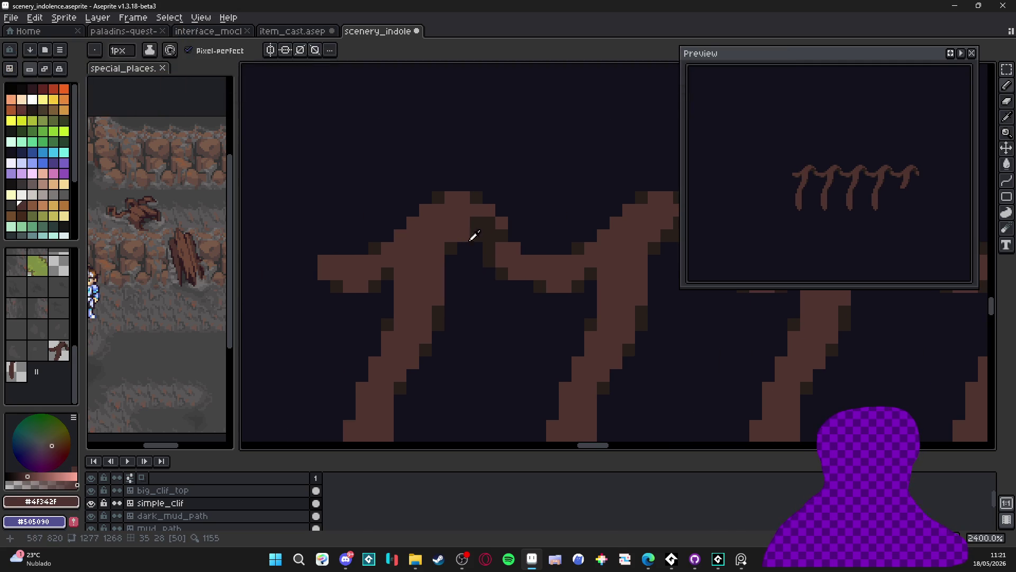
pyautogui.keyDown('alt'); pyautogui.click(497, 241); pyautogui.keyUp('alt')
pyautogui.moveTo(497, 241)
pyautogui.mouseDown()
pyautogui.moveTo(524, 220)
pyautogui.moveTo(455, 218)
pyautogui.mouseUp()
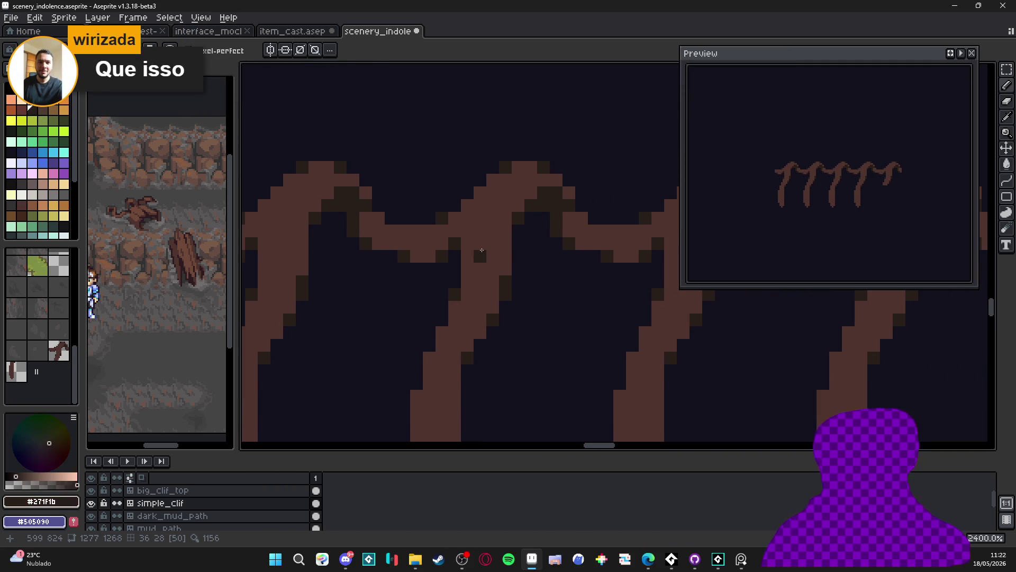
pyautogui.scroll(-4, 455, 219)
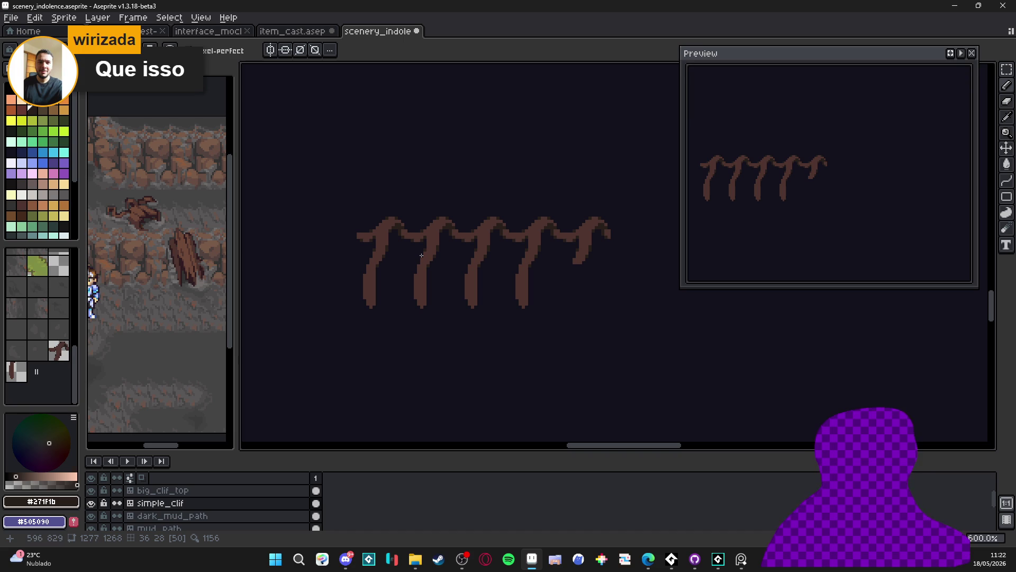
pyautogui.scroll(-4, 374, 231)
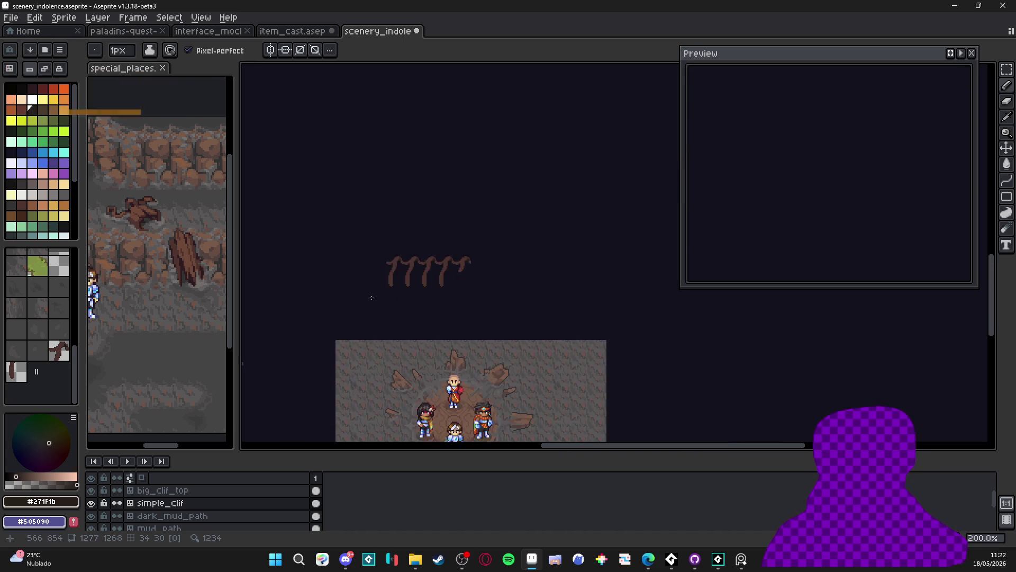
pyautogui.moveTo(365, 314); pyautogui.dragTo(431, 241)
pyautogui.scroll(-1, 431, 241)
pyautogui.scroll(3, 431, 241)
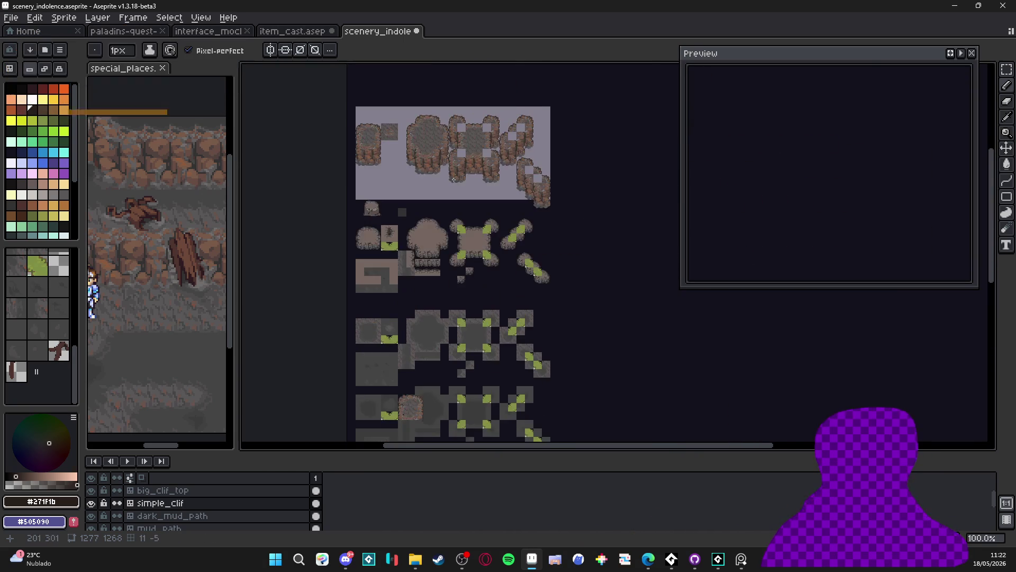
pyautogui.scroll(1, 455, 264)
pyautogui.scroll(-1, 513, 321)
pyautogui.scroll(-5, 513, 322)
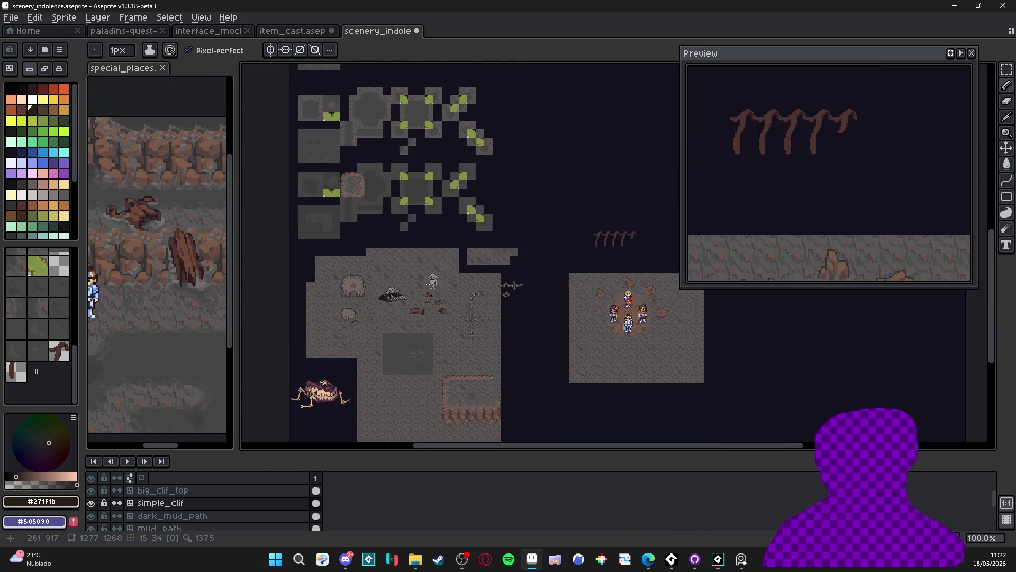
pyautogui.hscroll(2, 418, 283)
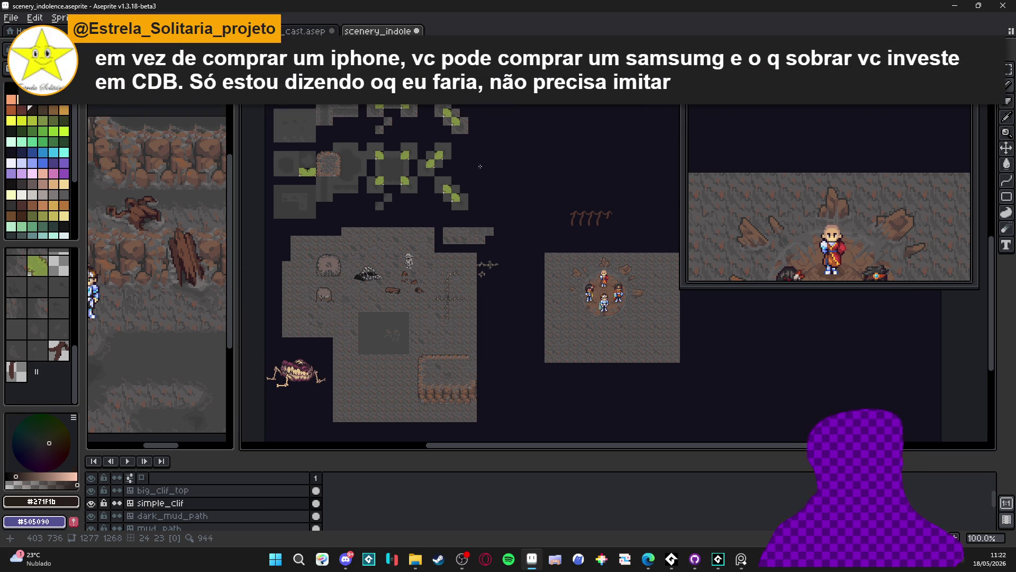
pyautogui.moveTo(480, 166); pyautogui.dragTo(441, 192)
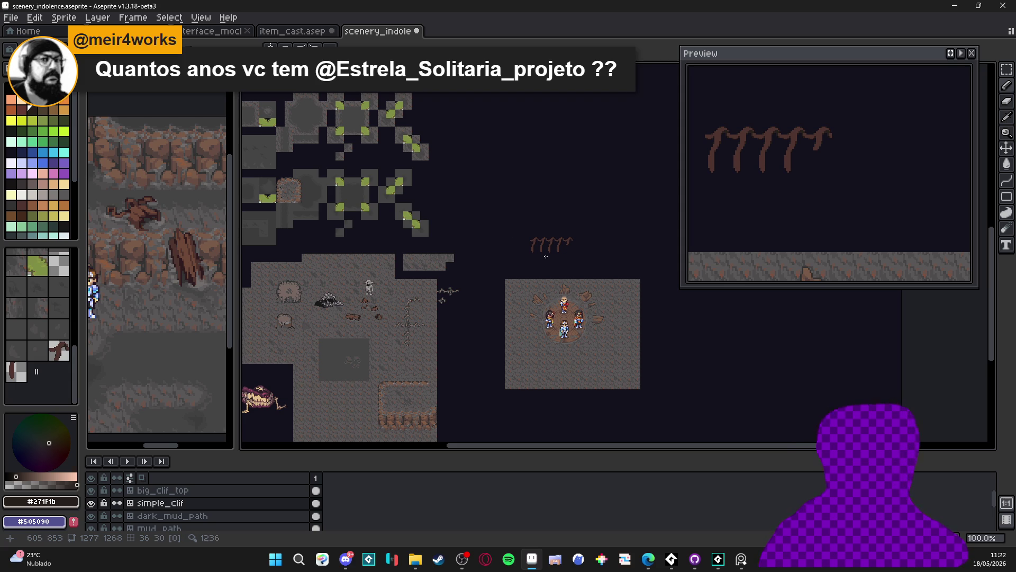
pyautogui.scroll(3, 545, 253)
# - Darken the pixels beneath the branch fork and the tip of the left branch
pyautogui.scroll(8, 488, 159)
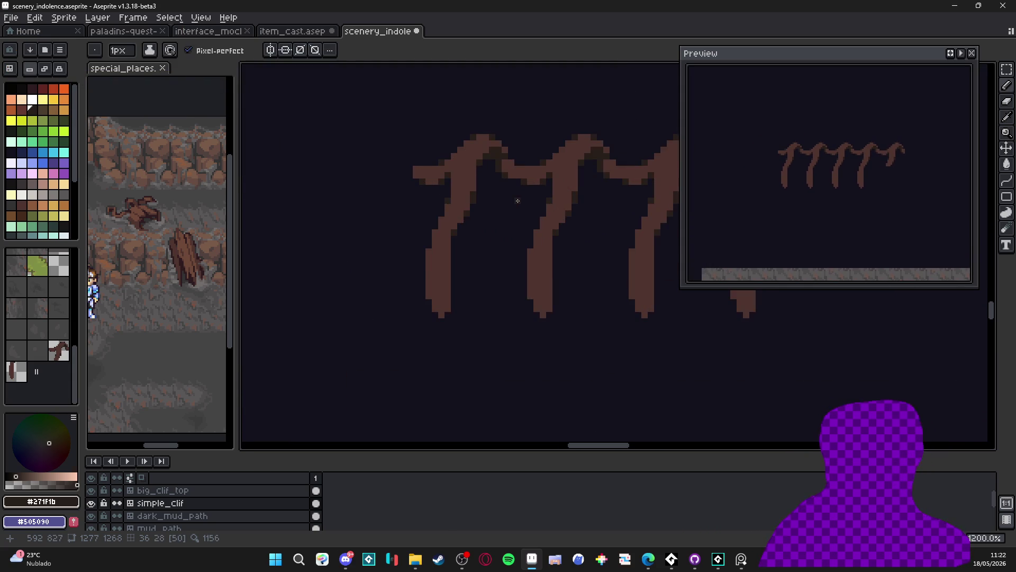
pyautogui.moveTo(503, 180); pyautogui.dragTo(517, 177)
pyautogui.click(520, 197)
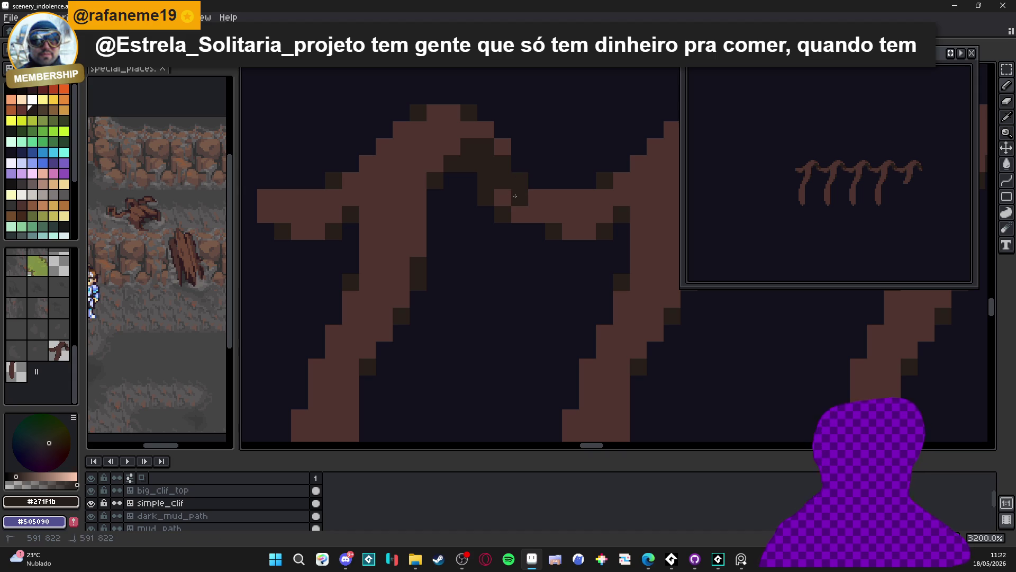
pyautogui.click(502, 197)
pyautogui.click(516, 209)
pyautogui.click(266, 214)
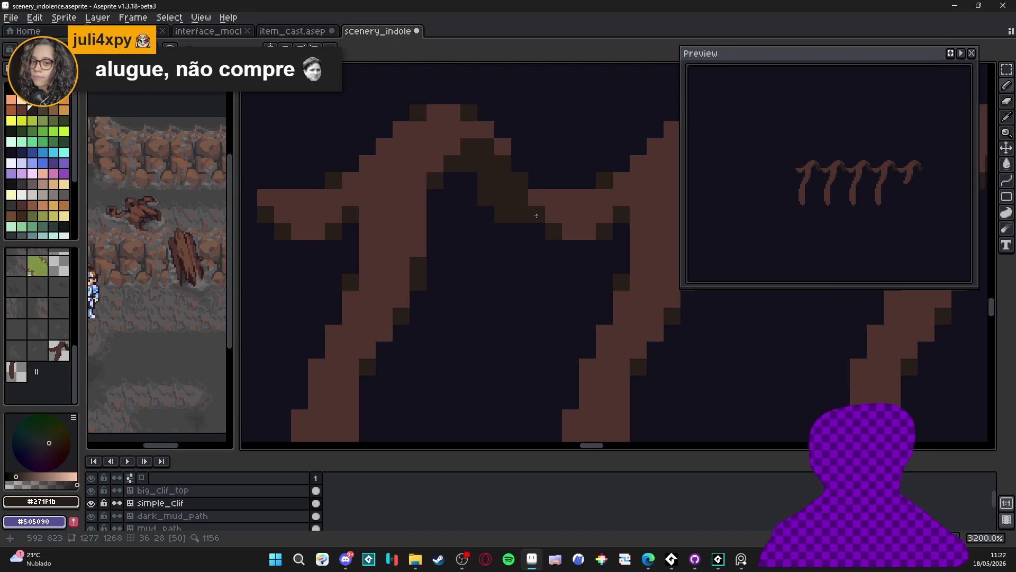
# - Repaint three dark joint pixels with the brown root colour
pyautogui.scroll(-4, 536, 216)
pyautogui.scroll(3, 507, 201)
pyautogui.keyDown('alt'); pyautogui.click(551, 206); pyautogui.keyUp('alt')
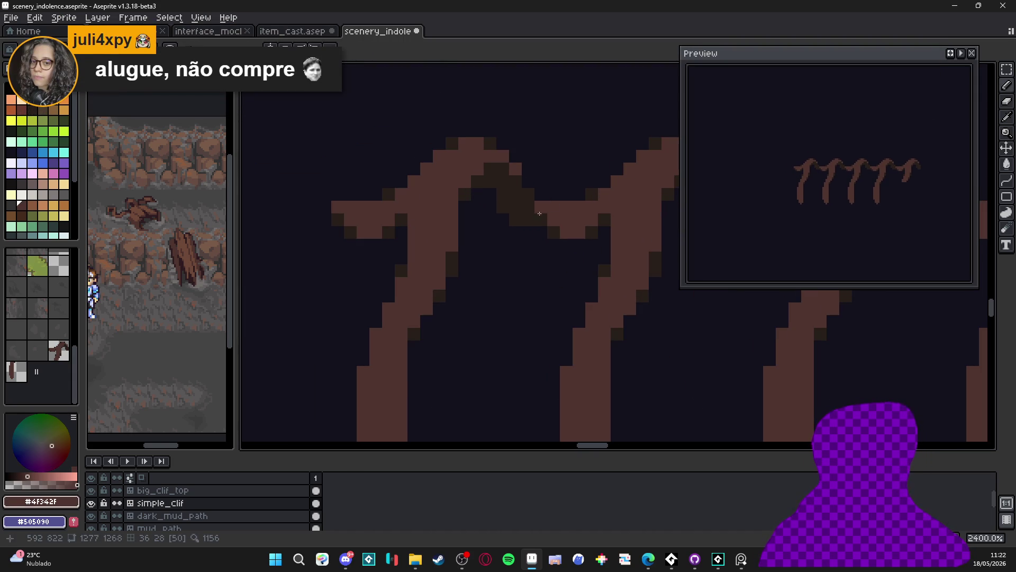
pyautogui.click(525, 204)
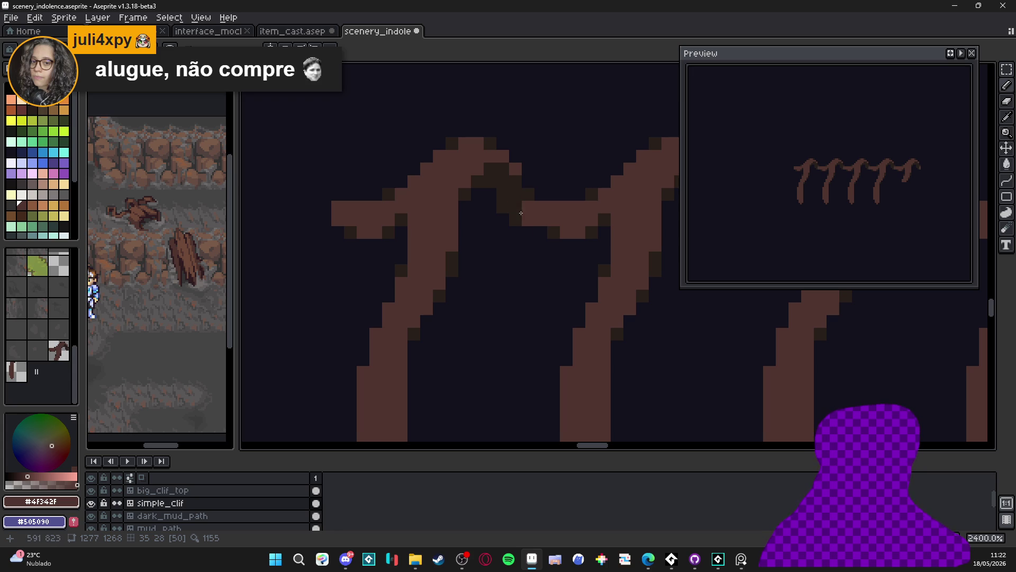
pyautogui.click(521, 213)
pyautogui.click(517, 201)
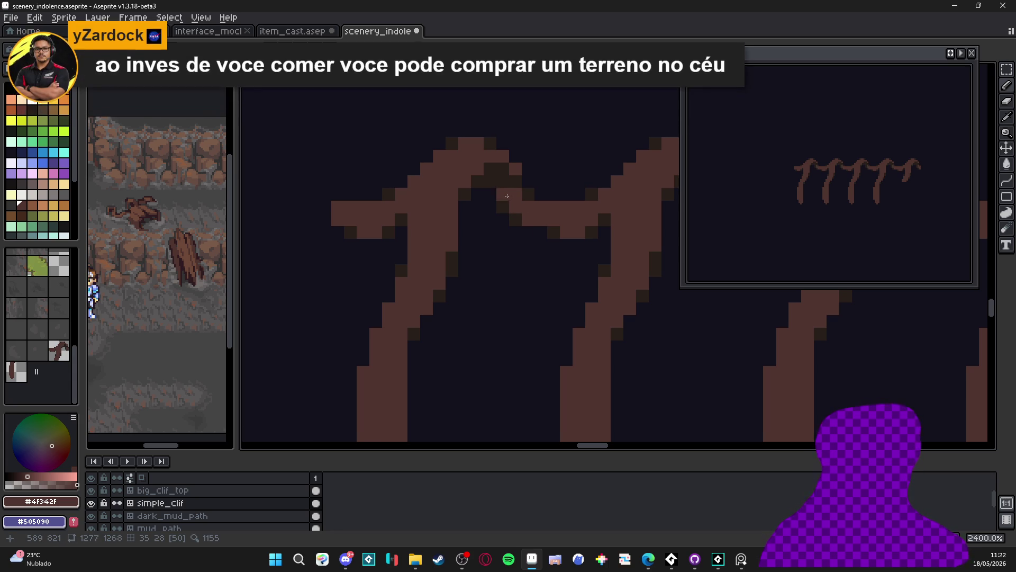
# - Add a dark pixel at the branch joint, undoing the overlong stroke
pyautogui.keyDown('alt'); pyautogui.click(510, 187); pyautogui.keyUp('alt')
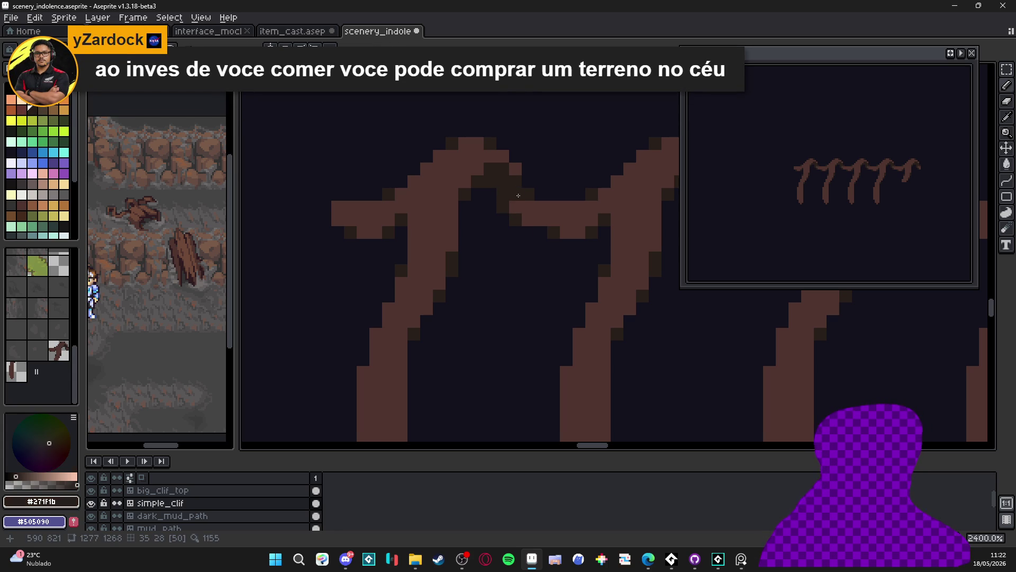
pyautogui.click(550, 209)
pyautogui.moveTo(550, 211); pyautogui.dragTo(565, 208)
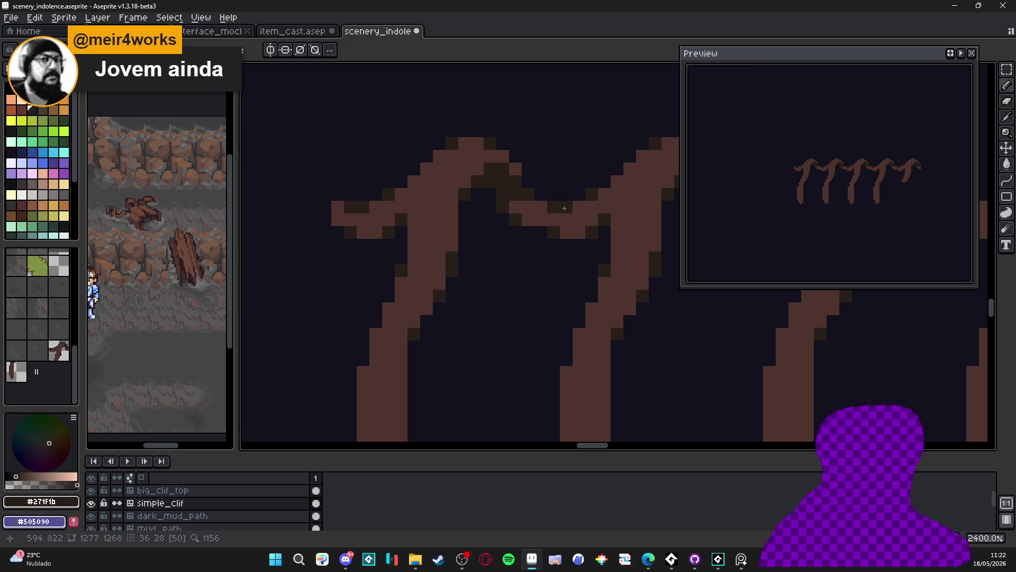
pyautogui.hotkey('ctrl', 'z')
pyautogui.hotkey('ctrl', 'z')
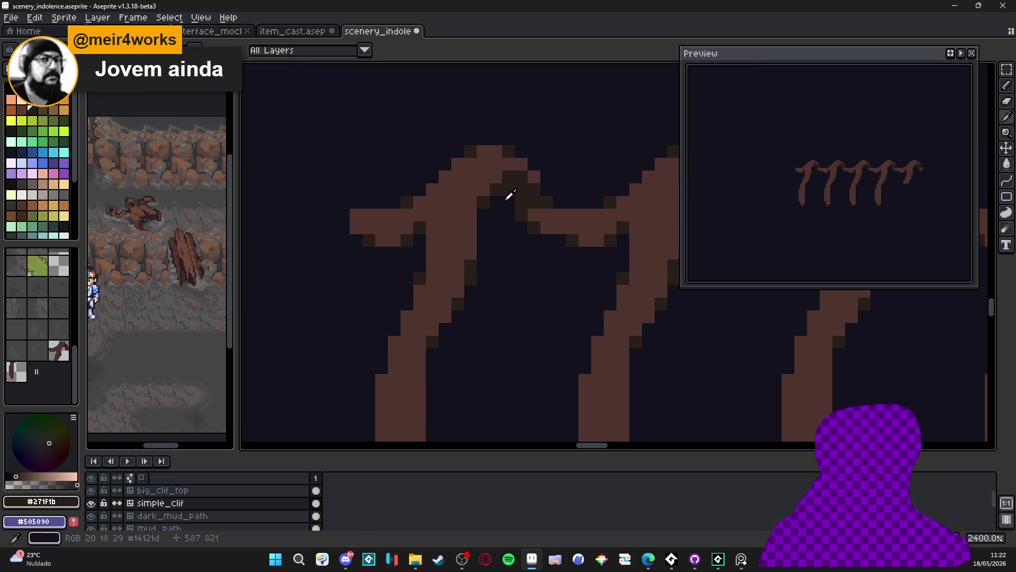
# - Paint the dark crook pixels brown and add one dark pixel beside the joint
pyautogui.keyDown('alt'); pyautogui.click(492, 156); pyautogui.keyUp('alt')
pyautogui.moveTo(522, 176); pyautogui.dragTo(538, 185)
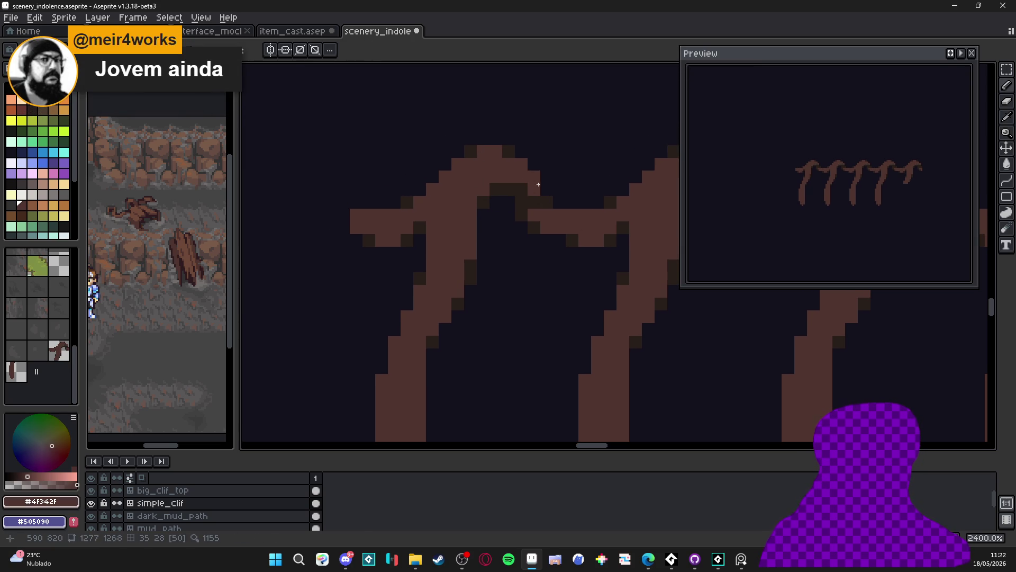
pyautogui.keyDown('alt'); pyautogui.click(520, 190); pyautogui.keyUp('alt')
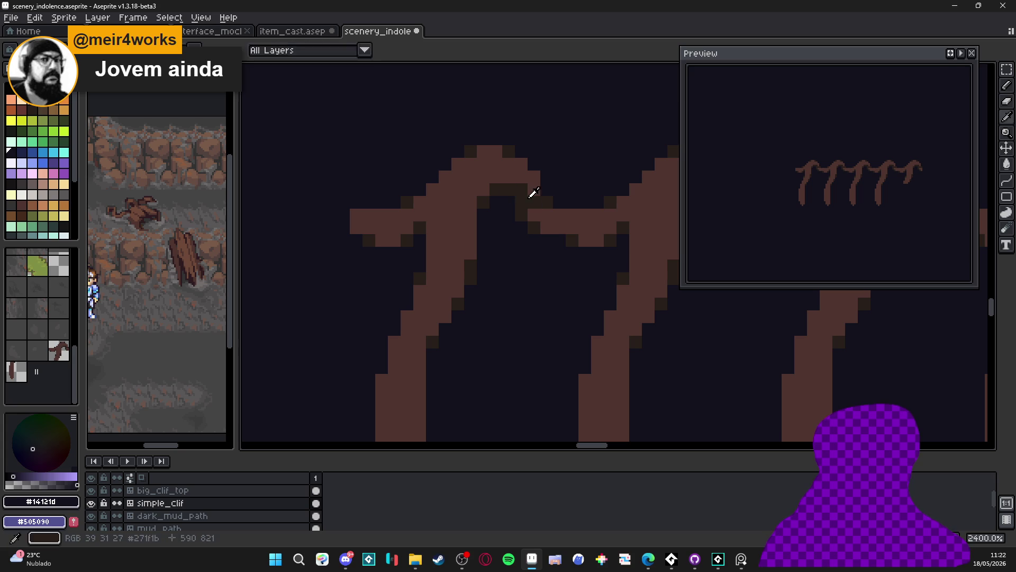
pyautogui.click(436, 181)
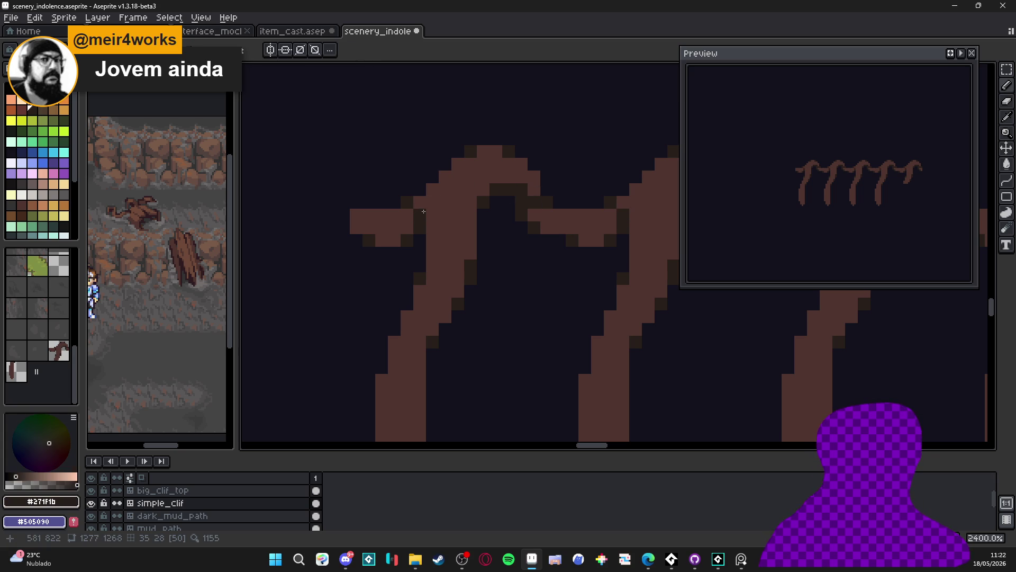
pyautogui.moveTo(453, 225)
pyautogui.mouseDown()
pyautogui.moveTo(473, 178)
pyautogui.moveTo(457, 186)
pyautogui.mouseUp()
# - Darken the left pillar's outline edge, correcting a misplaced pixel
pyautogui.hotkey('ctrl', 'z')
pyautogui.click(418, 274)
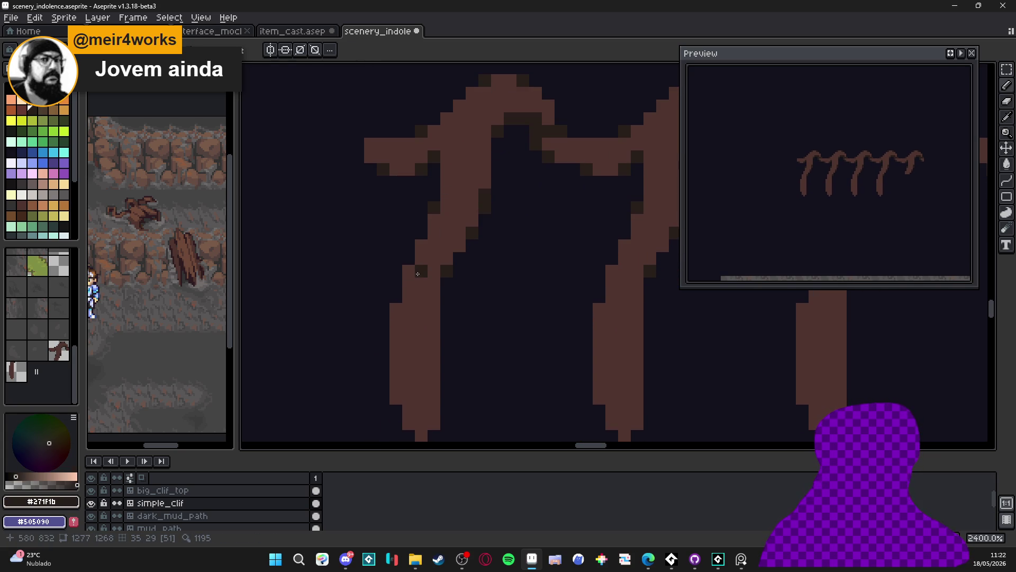
pyautogui.click(409, 271)
pyautogui.click(395, 310)
pyautogui.click(395, 322)
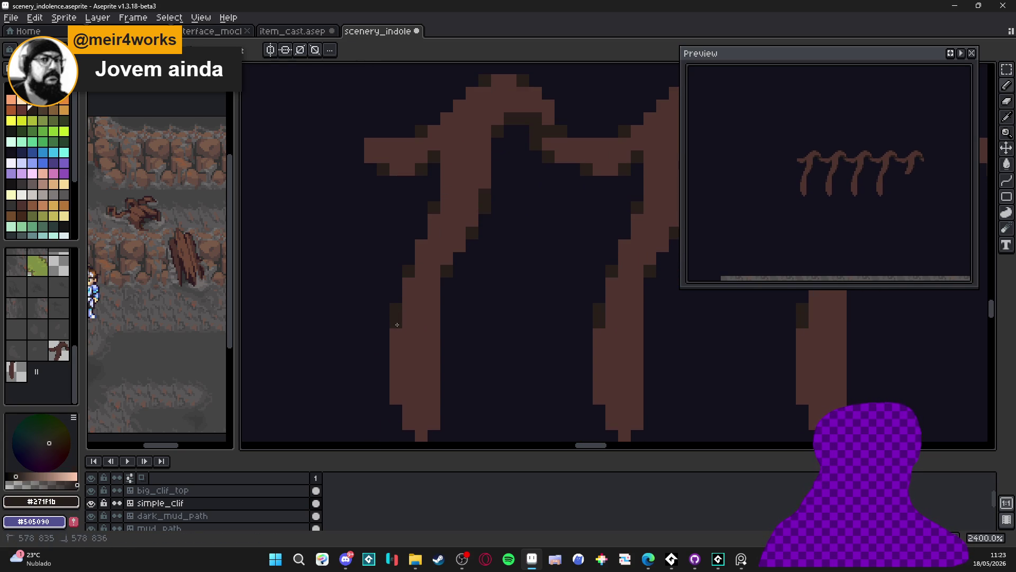
pyautogui.hotkey('ctrl', 'z')
pyautogui.click(422, 243)
# - Paint dark shadow pixels around the right side of the crook
pyautogui.scroll(2, 438, 263)
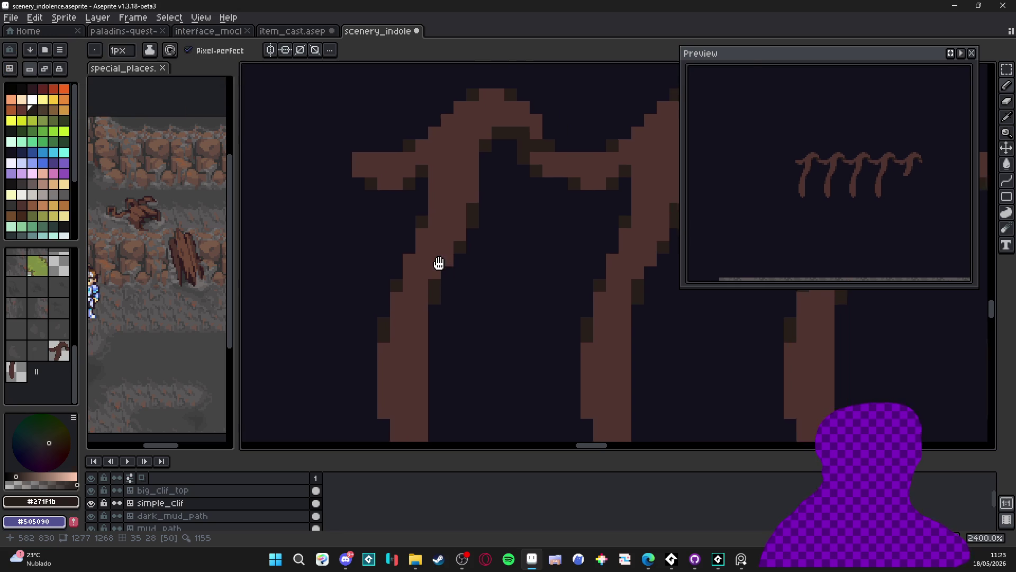
pyautogui.keyDown('alt'); pyautogui.click(428, 273); pyautogui.keyUp('alt')
pyautogui.keyDown('alt'); pyautogui.click(459, 254); pyautogui.keyUp('alt')
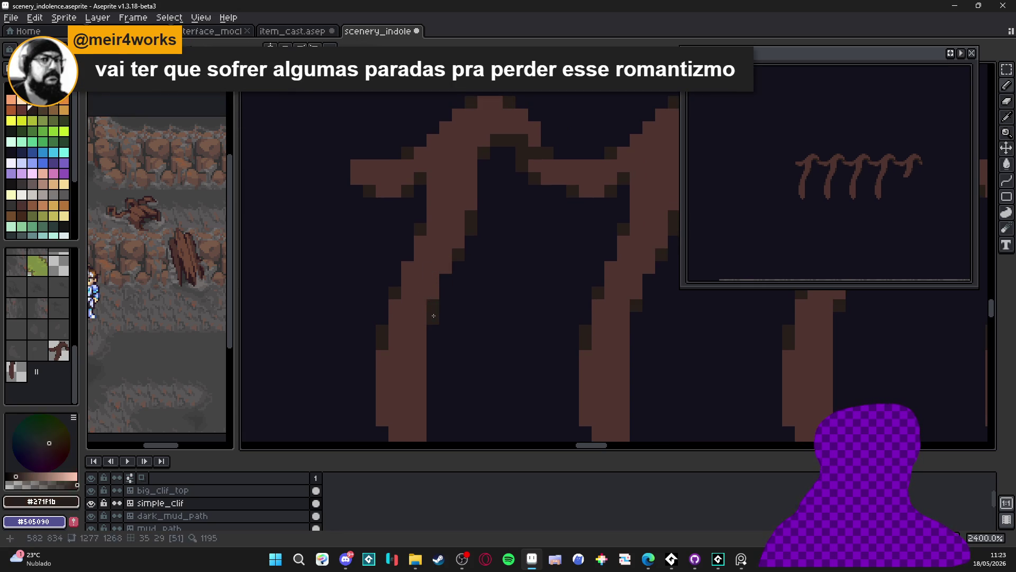
pyautogui.scroll(2, 414, 267)
pyautogui.scroll(2, 420, 233)
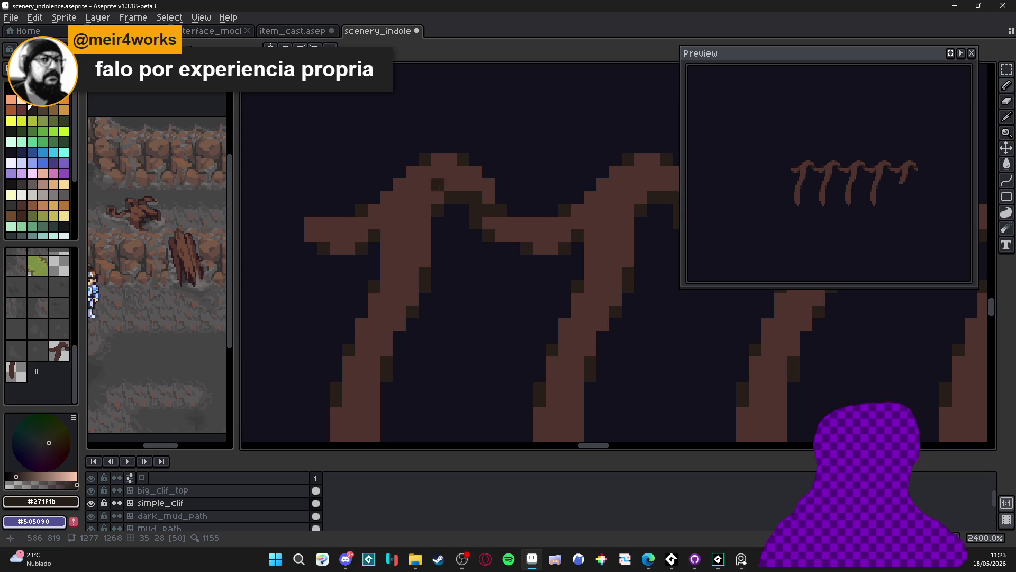
pyautogui.moveTo(488, 222); pyautogui.dragTo(506, 221)
pyautogui.click(513, 223)
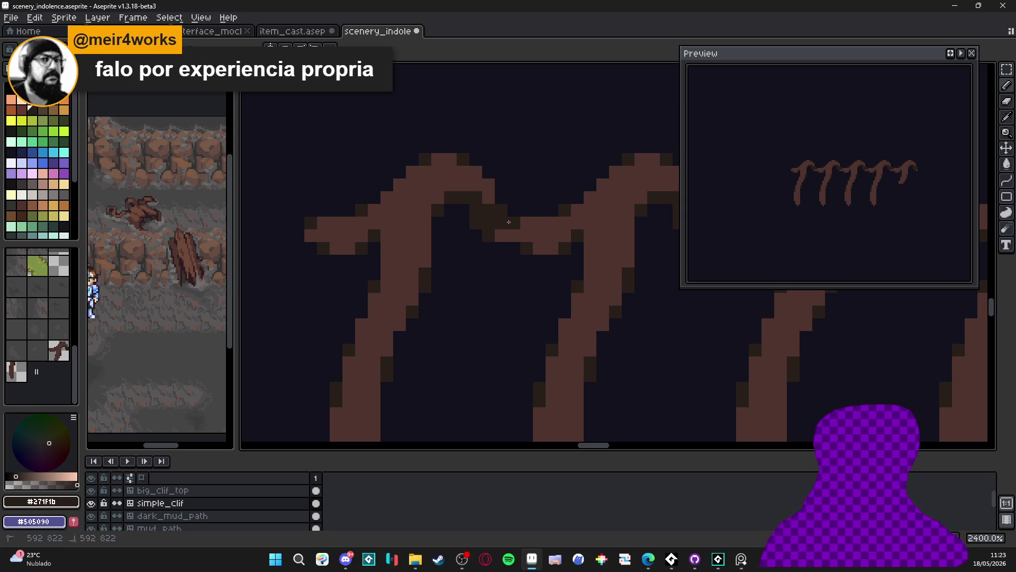
pyautogui.click(501, 235)
pyautogui.click(523, 222)
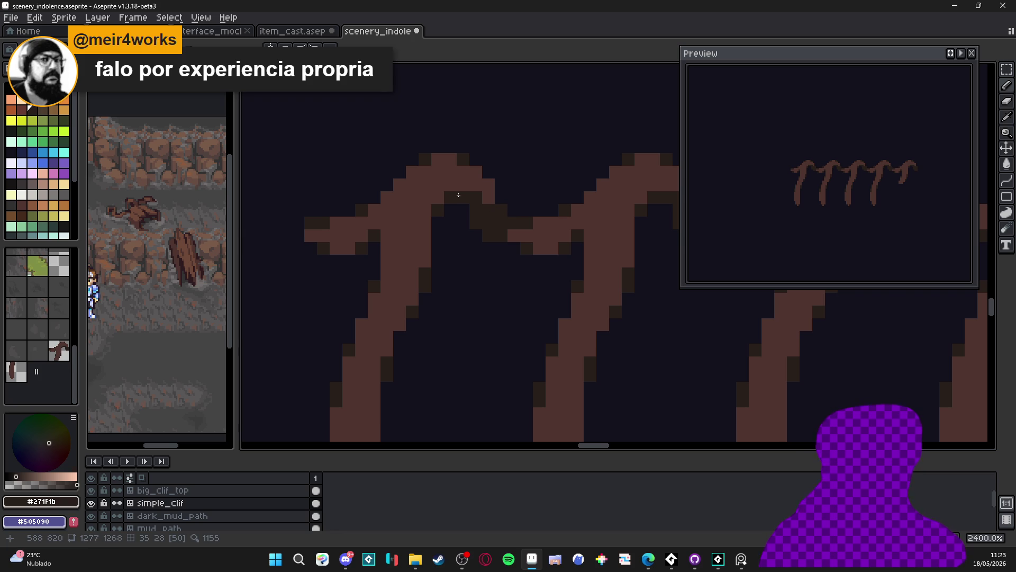
# - Add a dark dither pattern to the crossing branch
pyautogui.scroll(-2, 459, 195)
pyautogui.scroll(3, 383, 196)
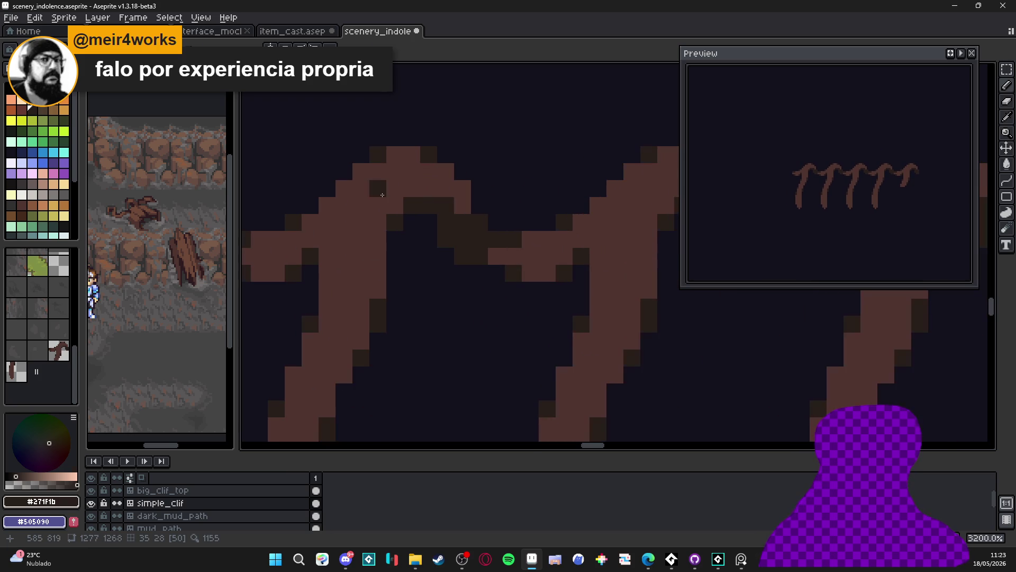
pyautogui.keyDown('alt'); pyautogui.click(402, 210); pyautogui.keyUp('alt')
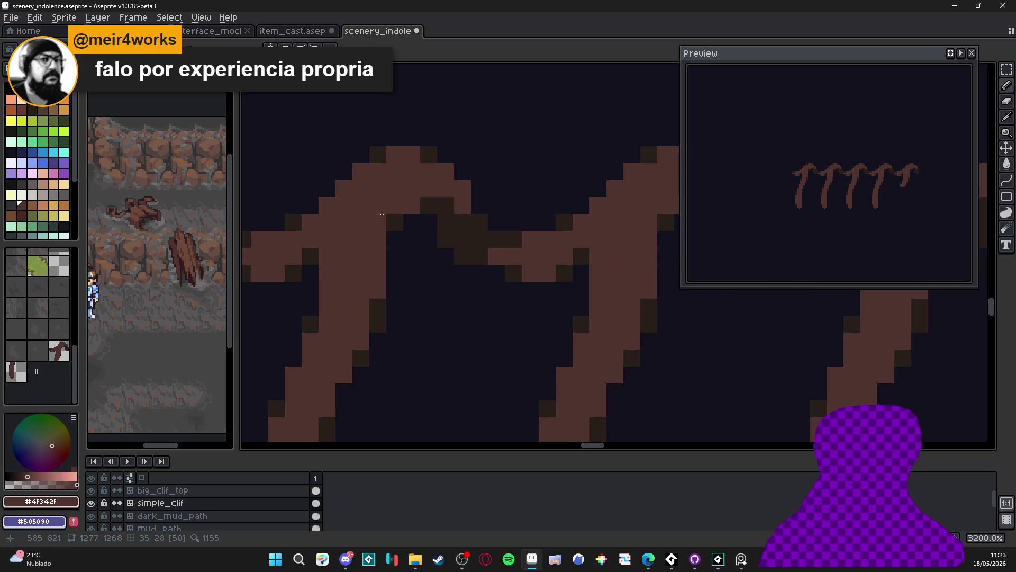
pyautogui.keyDown('alt'); pyautogui.click(405, 236); pyautogui.keyUp('alt')
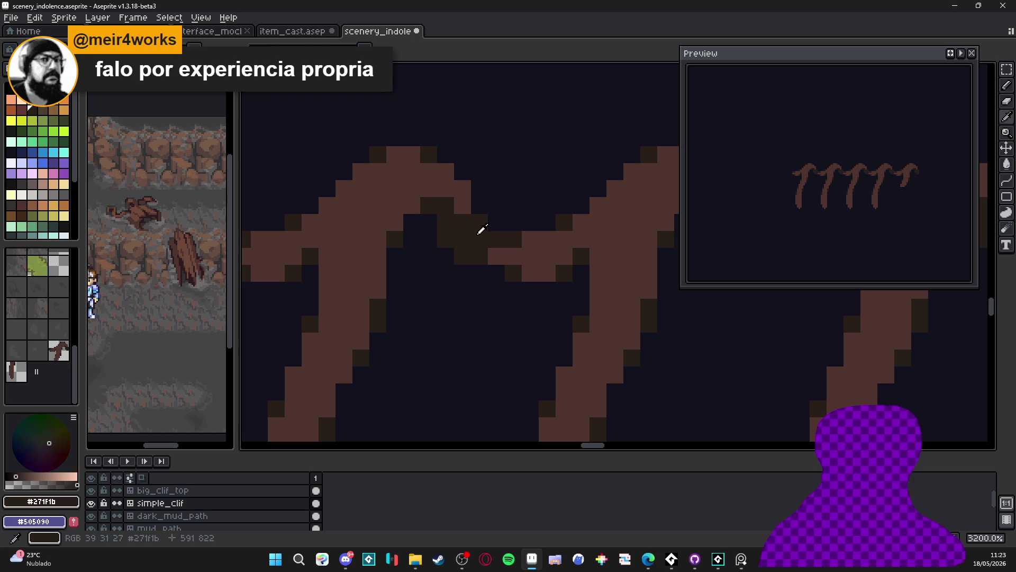
pyautogui.scroll(-1, 467, 241)
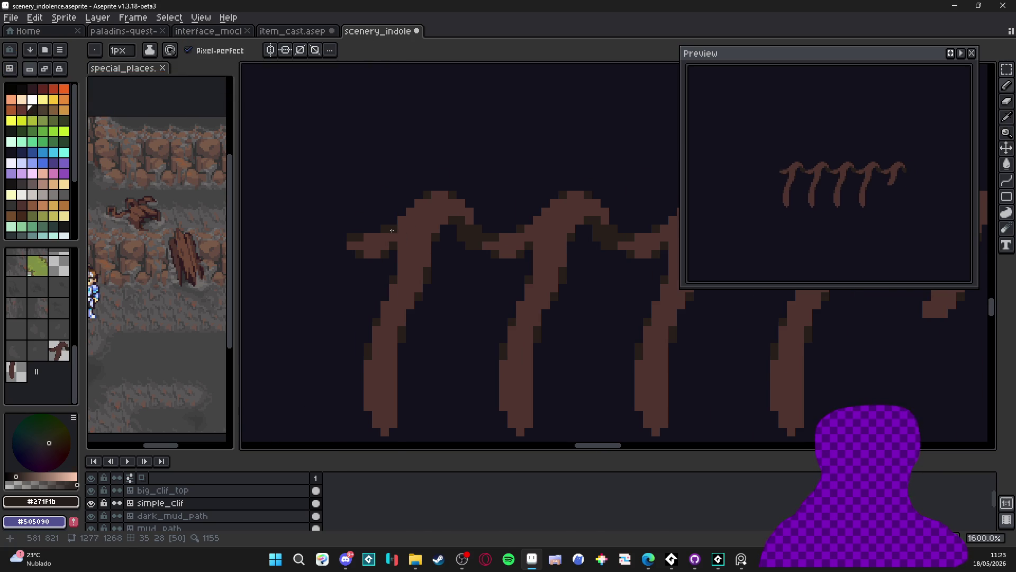
pyautogui.scroll(2, 393, 241)
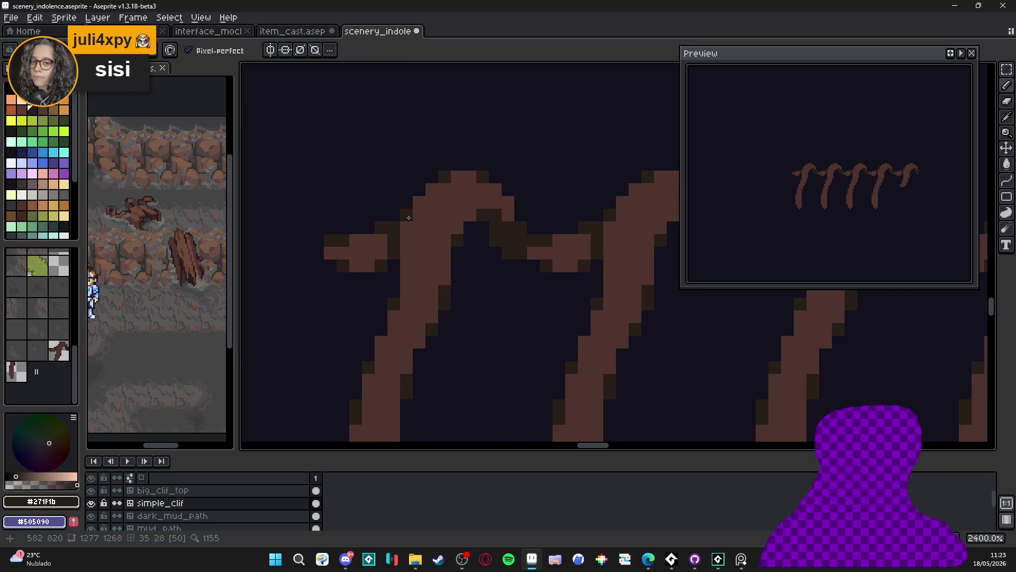
pyautogui.scroll(-5, 415, 221)
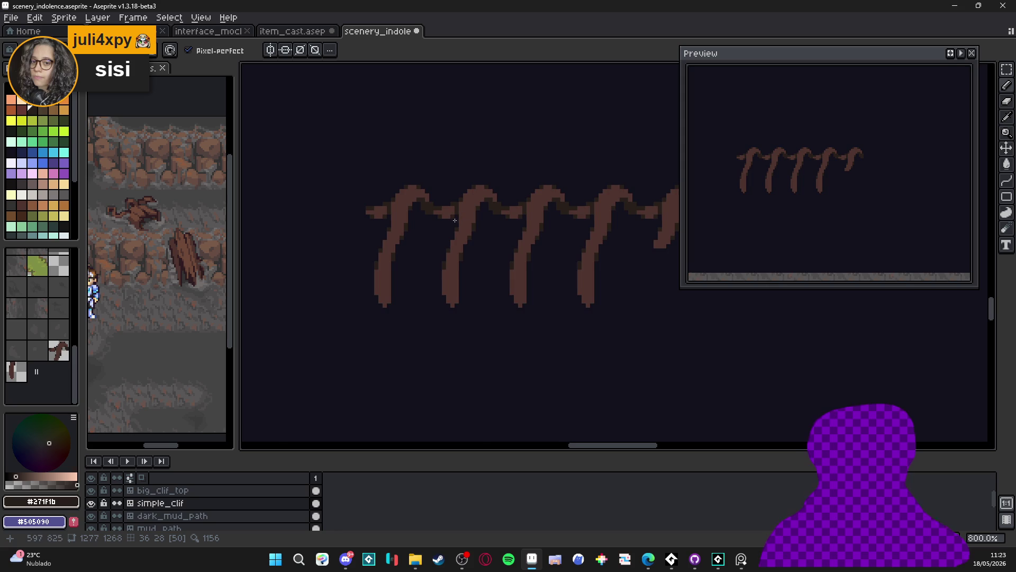
pyautogui.scroll(5, 454, 220)
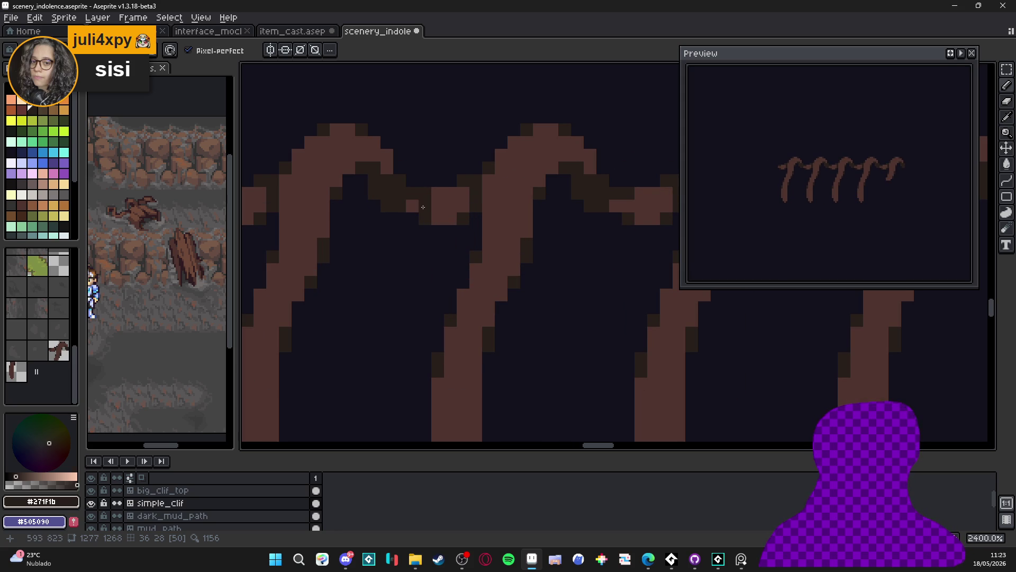
pyautogui.click(426, 206)
pyautogui.click(450, 192)
pyautogui.click(463, 207)
pyautogui.click(446, 215)
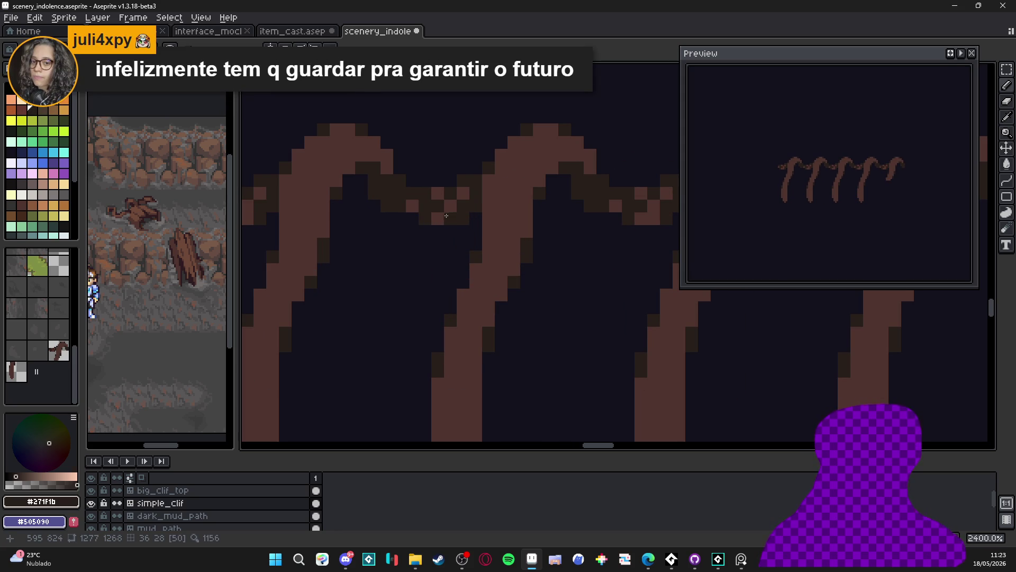
# - Fill the dither gaps with brown, then darken two pixels on the crossing branch
pyautogui.keyDown('alt'); pyautogui.click(451, 206); pyautogui.keyUp('alt')
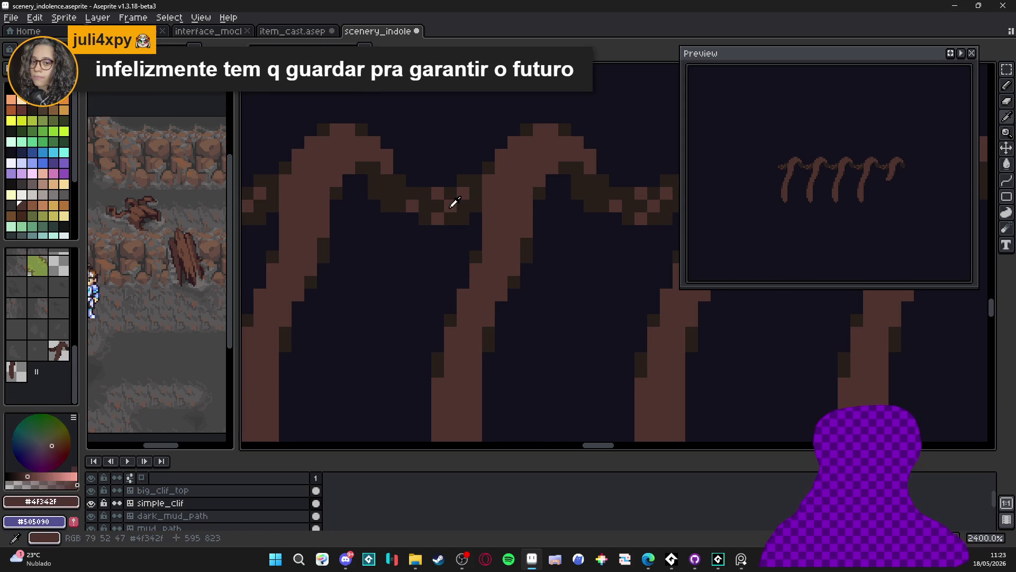
pyautogui.click(462, 217)
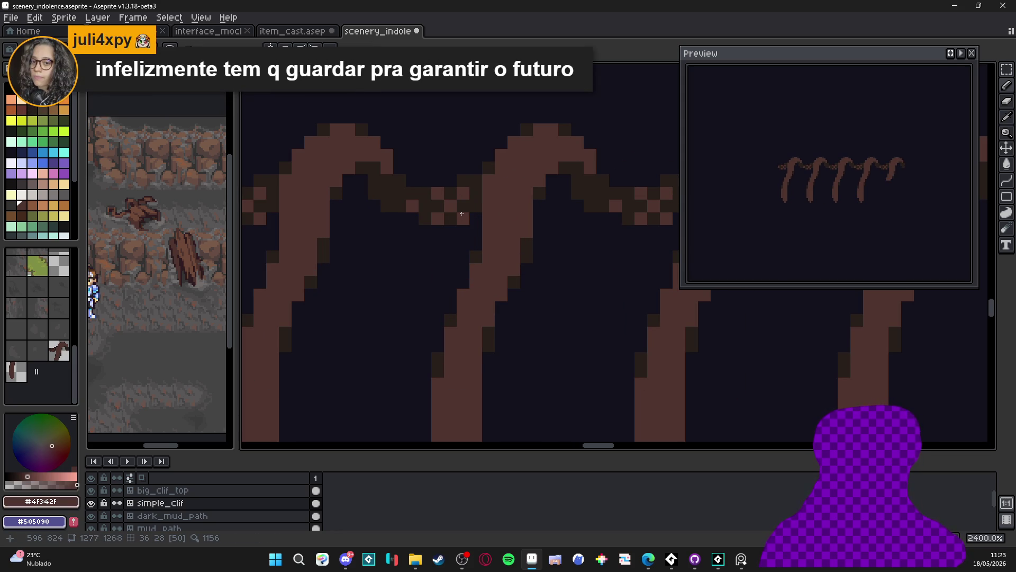
pyautogui.click(450, 219)
pyautogui.click(462, 206)
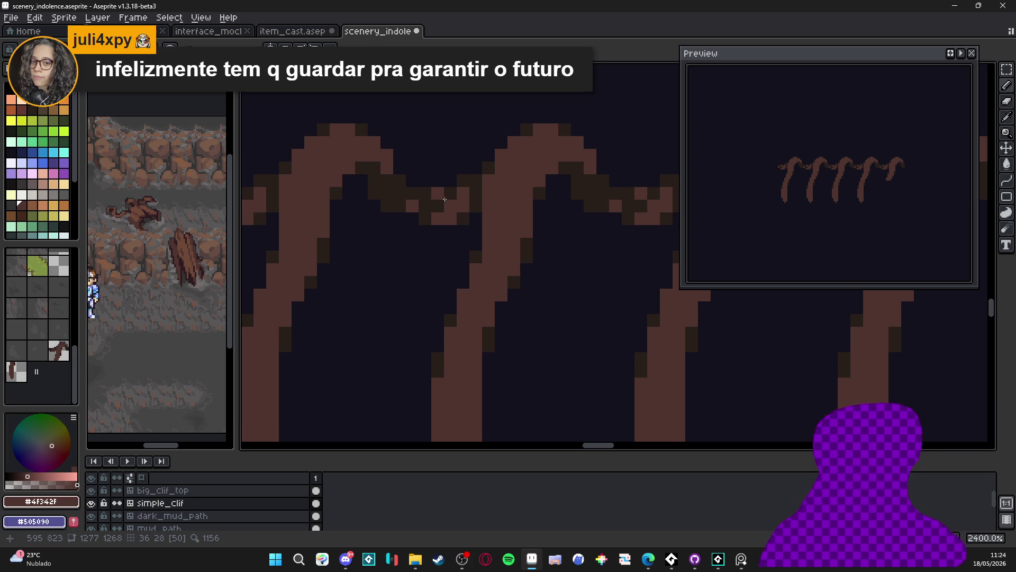
pyautogui.click(450, 194)
pyautogui.click(437, 206)
pyautogui.keyDown('alt'); pyautogui.click(476, 196); pyautogui.keyUp('alt')
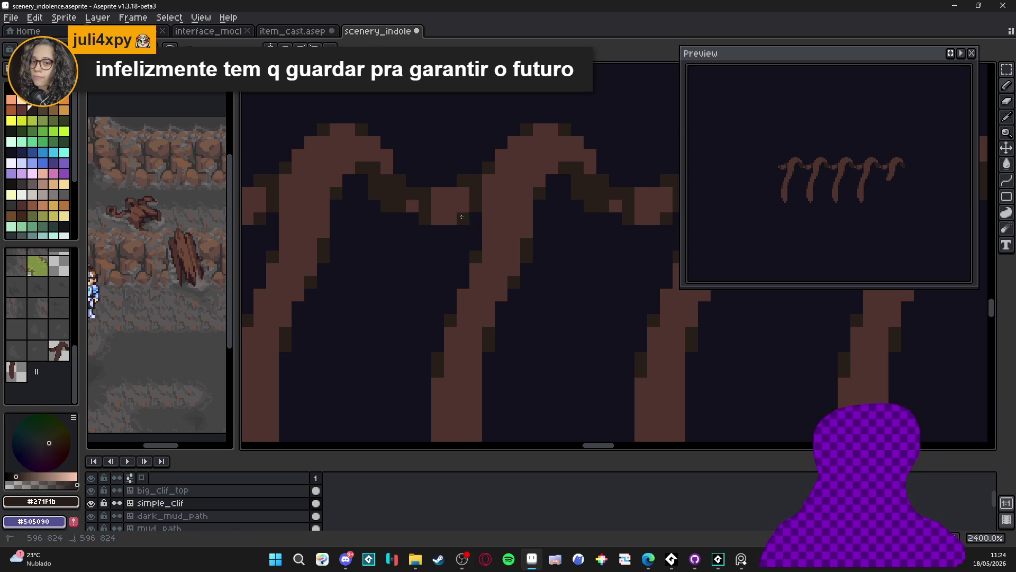
pyautogui.click(438, 204)
pyautogui.click(438, 195)
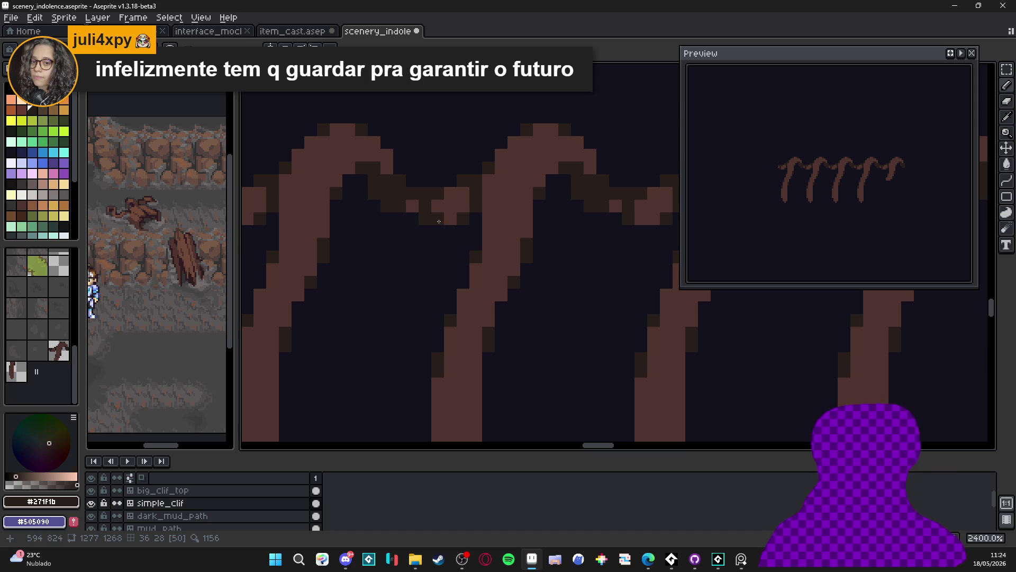
# - Add a dark shading pixel on the arch edge
pyautogui.keyDown('alt'); pyautogui.click(442, 212); pyautogui.keyUp('alt')
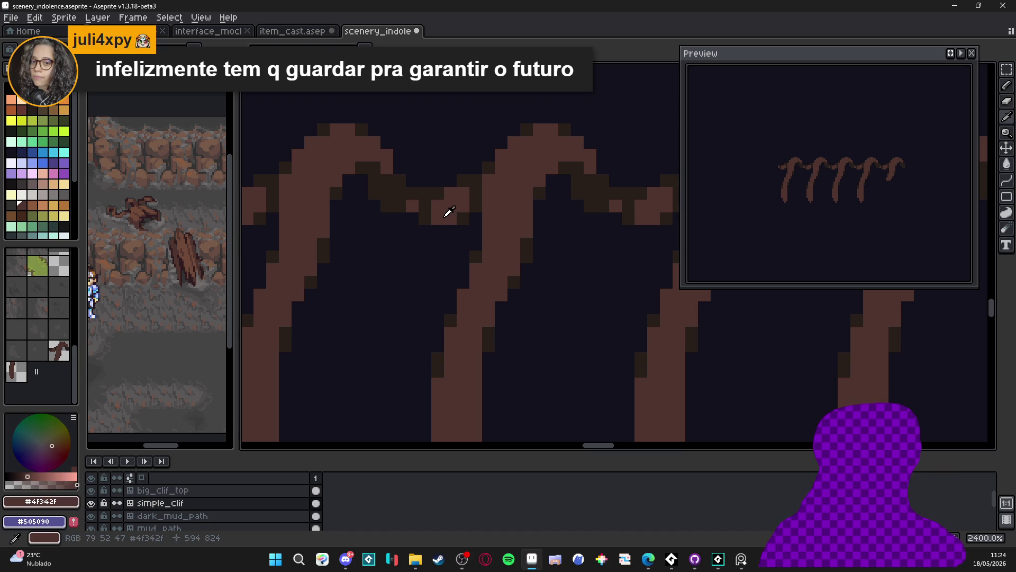
pyautogui.keyDown('alt'); pyautogui.click(398, 189); pyautogui.keyUp('alt')
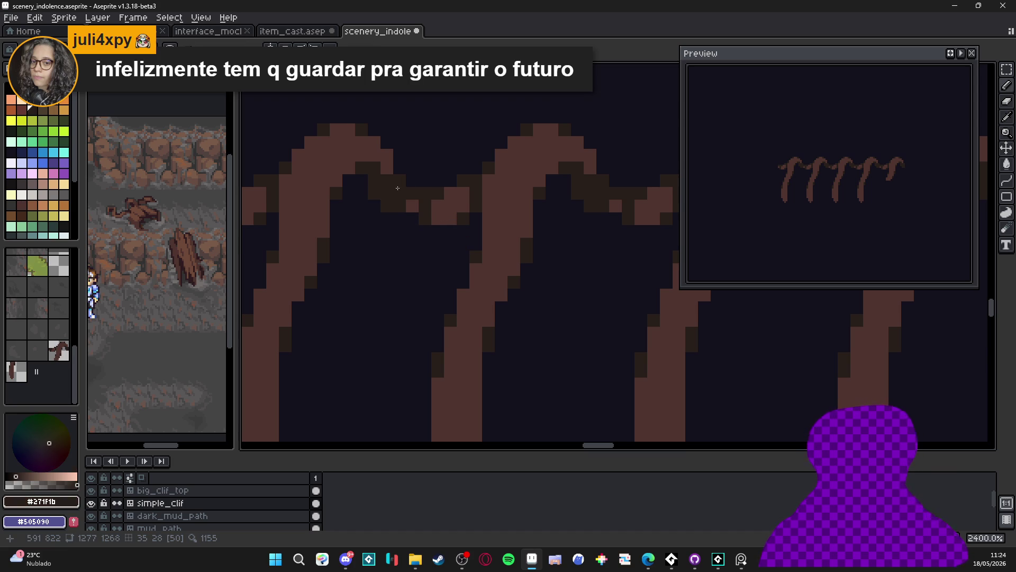
pyautogui.click(489, 181)
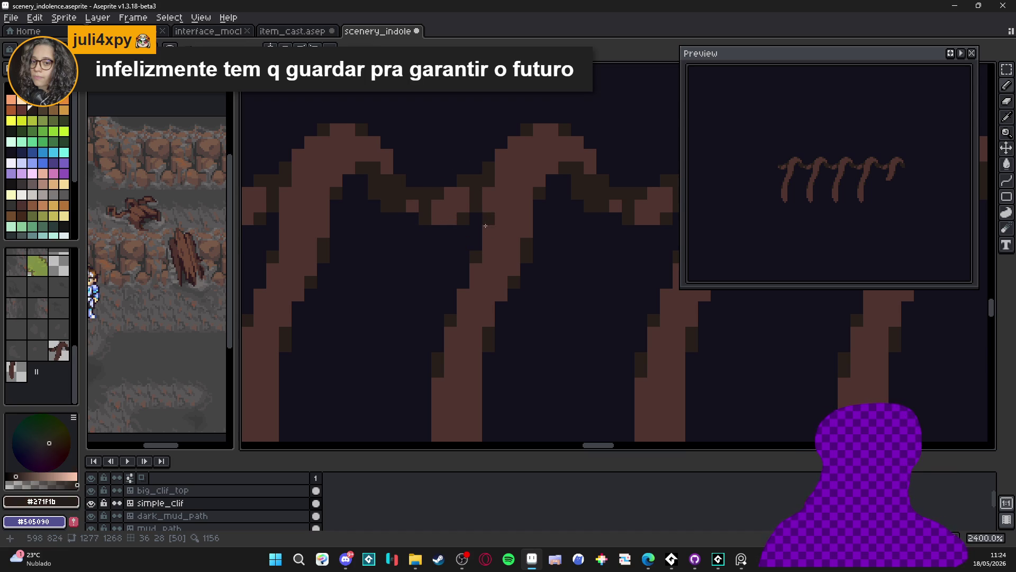
pyautogui.scroll(-3, 442, 327)
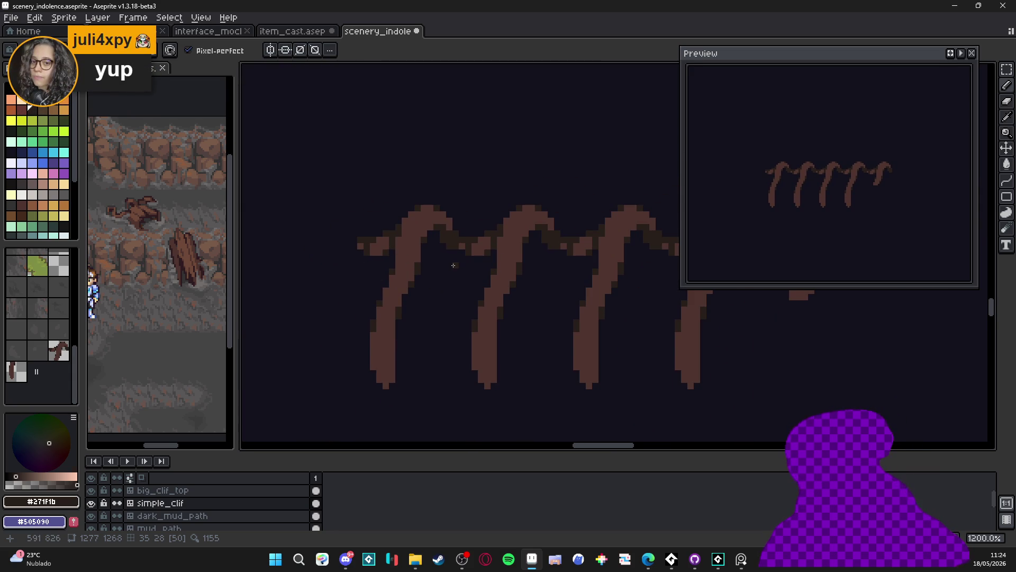
pyautogui.moveTo(410, 368); pyautogui.dragTo(405, 361)
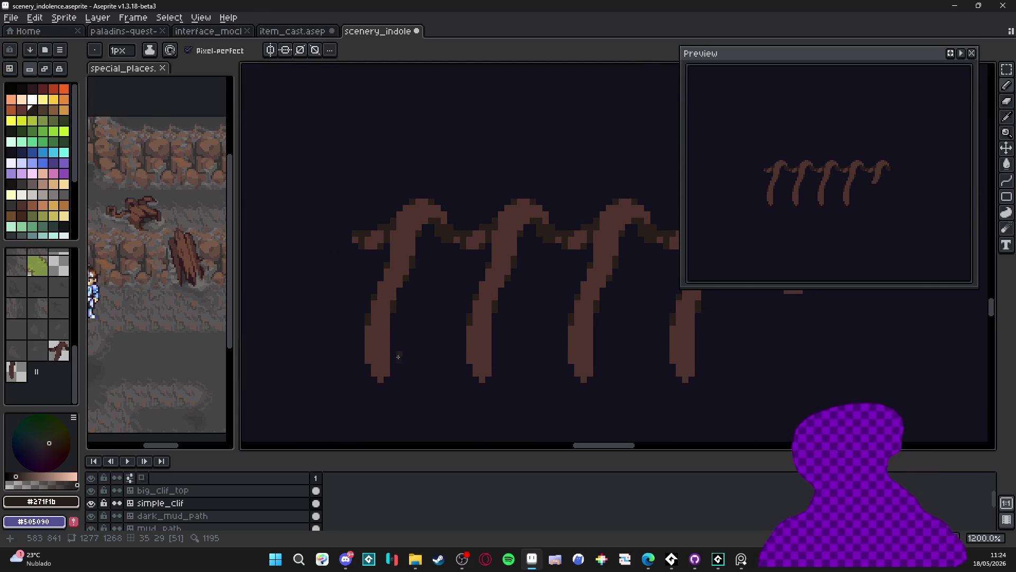
pyautogui.scroll(1, 398, 356)
pyautogui.keyDown('alt'); pyautogui.click(386, 344); pyautogui.keyUp('alt')
# - Extend the root's foot into a brown downward hook with the tile grid shown, filling its notch
pyautogui.click(407, 342)
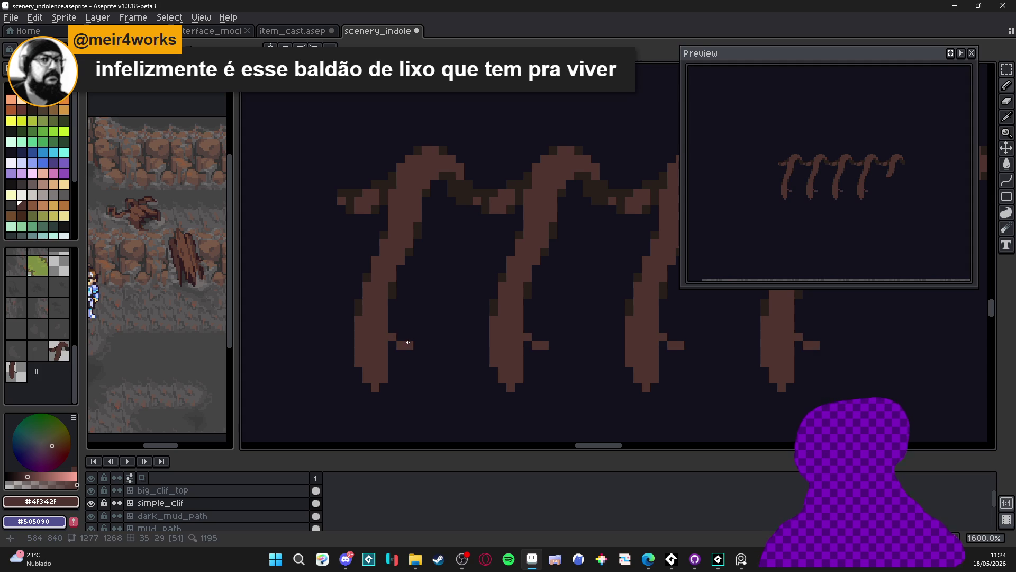
pyautogui.moveTo(402, 337)
pyautogui.mouseDown()
pyautogui.moveTo(411, 337)
pyautogui.moveTo(426, 381)
pyautogui.mouseUp()
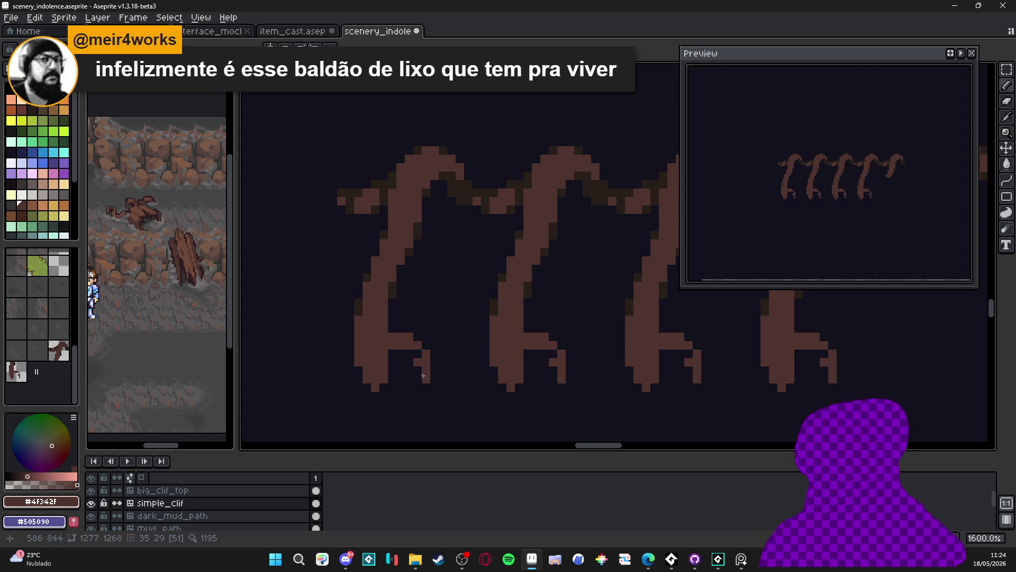
pyautogui.hotkey('ctrl', "'")
pyautogui.click(418, 355)
pyautogui.click(410, 354)
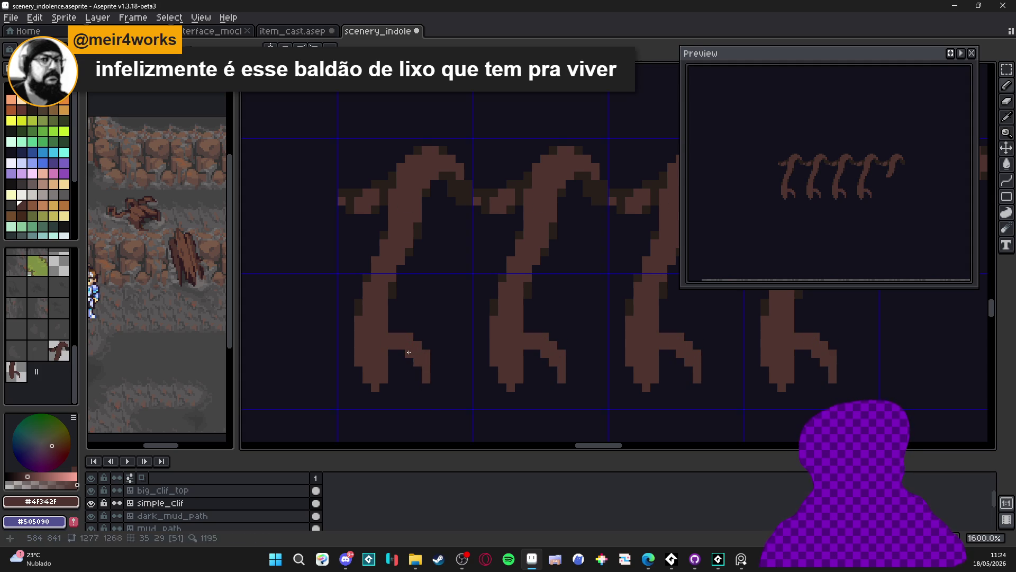
# - Shade the foot's lower edge with dark pixels sampled from the canvas
pyautogui.keyDown('alt'); pyautogui.click(391, 341); pyautogui.keyUp('alt')
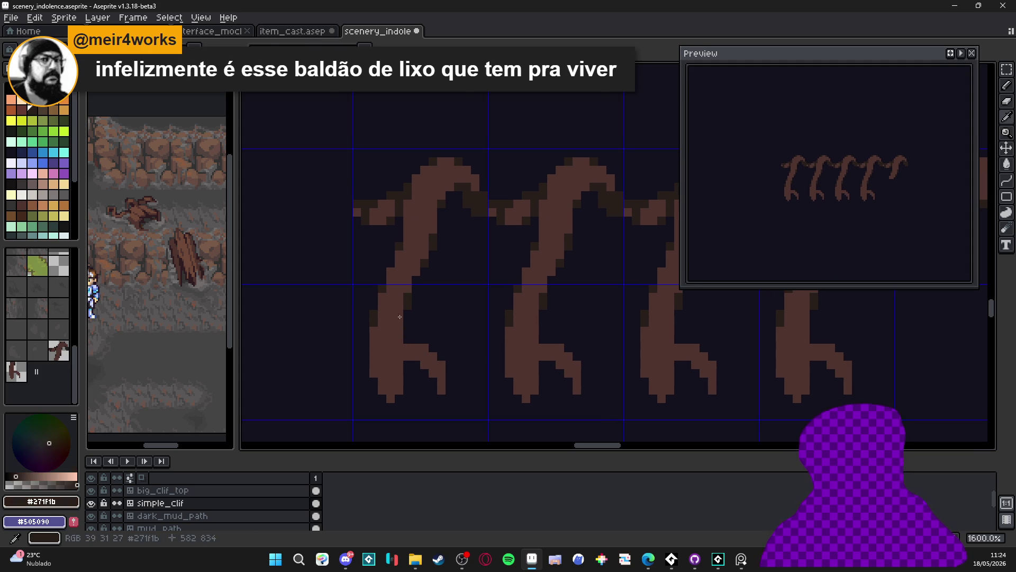
pyautogui.click(393, 364)
pyautogui.click(433, 365)
pyautogui.click(425, 365)
pyautogui.click(433, 373)
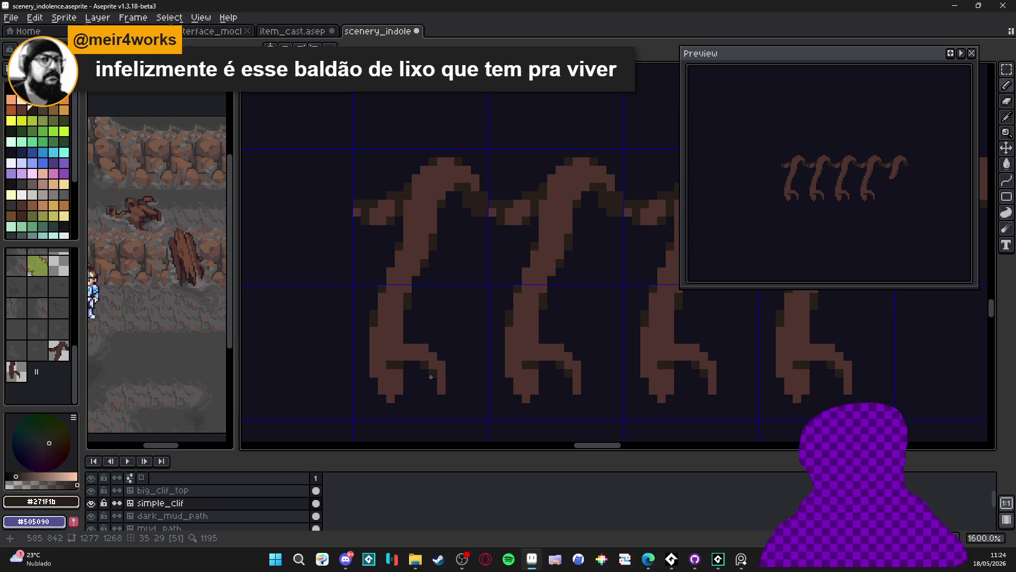
pyautogui.click(424, 344)
# - Clean up the foot in lighter brown, erasing stray pixels along the leg's edges
pyautogui.hscroll(-1, 404, 351)
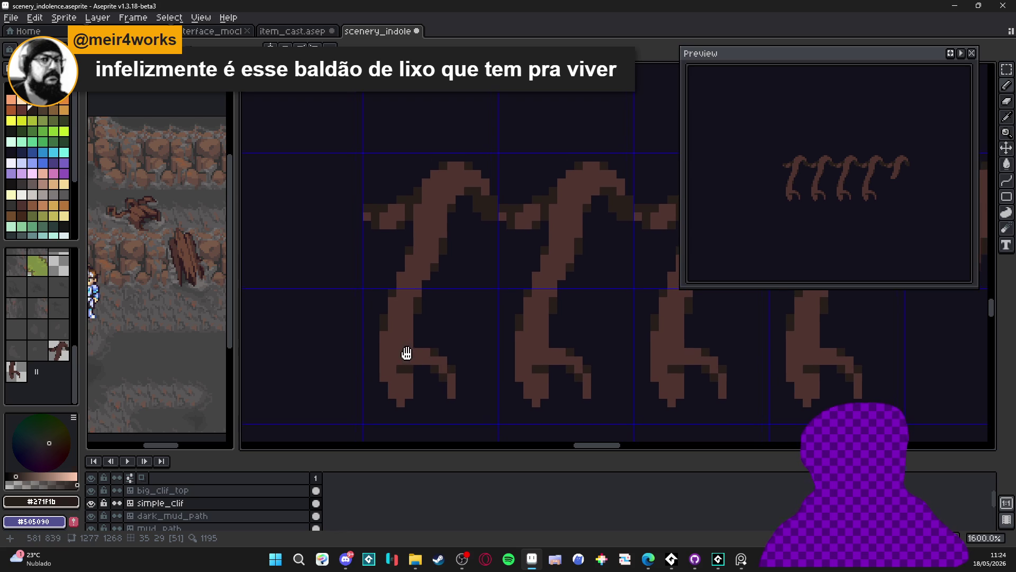
pyautogui.keyDown('alt'); pyautogui.click(392, 329); pyautogui.keyUp('alt')
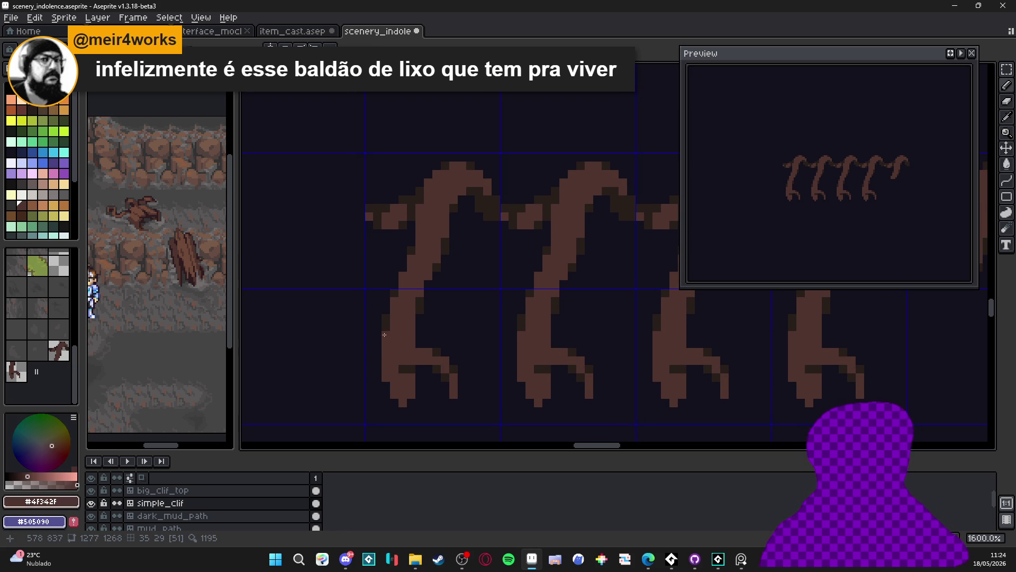
pyautogui.rightClick(411, 402)
pyautogui.click(395, 404)
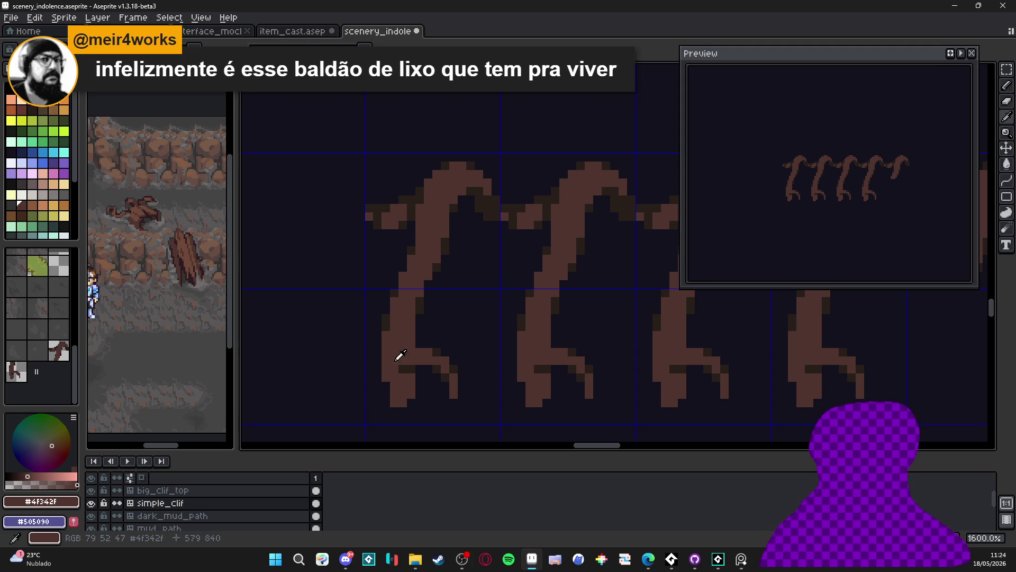
pyautogui.moveTo(386, 320)
pyautogui.mouseDown()
pyautogui.moveTo(377, 386)
pyautogui.moveTo(395, 387)
pyautogui.mouseUp()
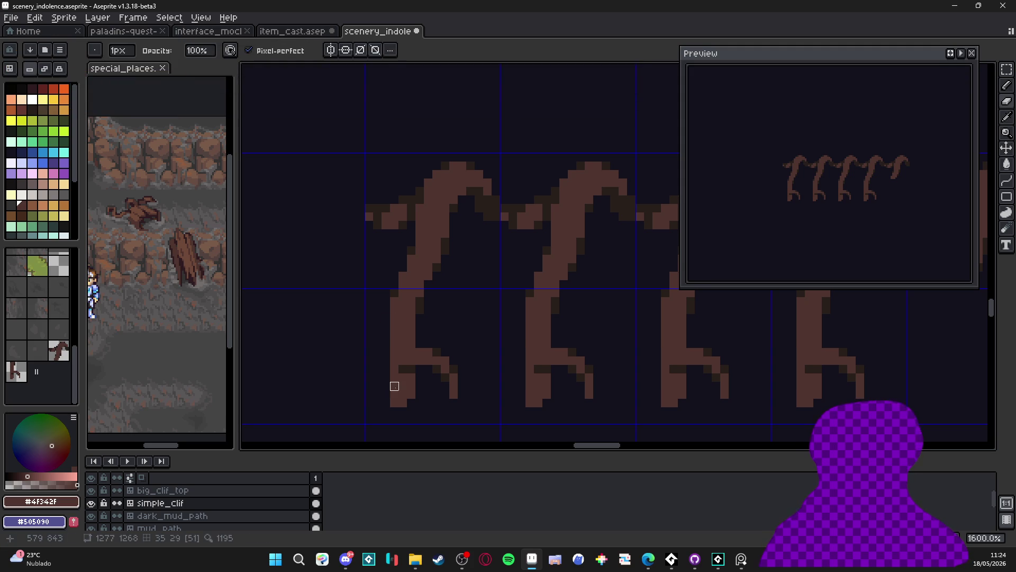
pyautogui.press('b')
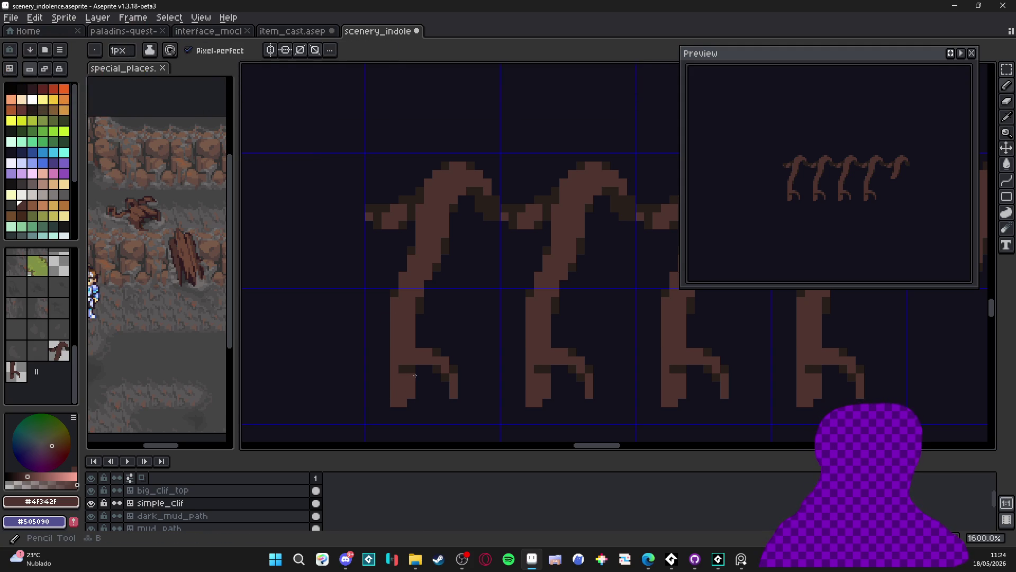
pyautogui.moveTo(411, 376); pyautogui.dragTo(411, 403)
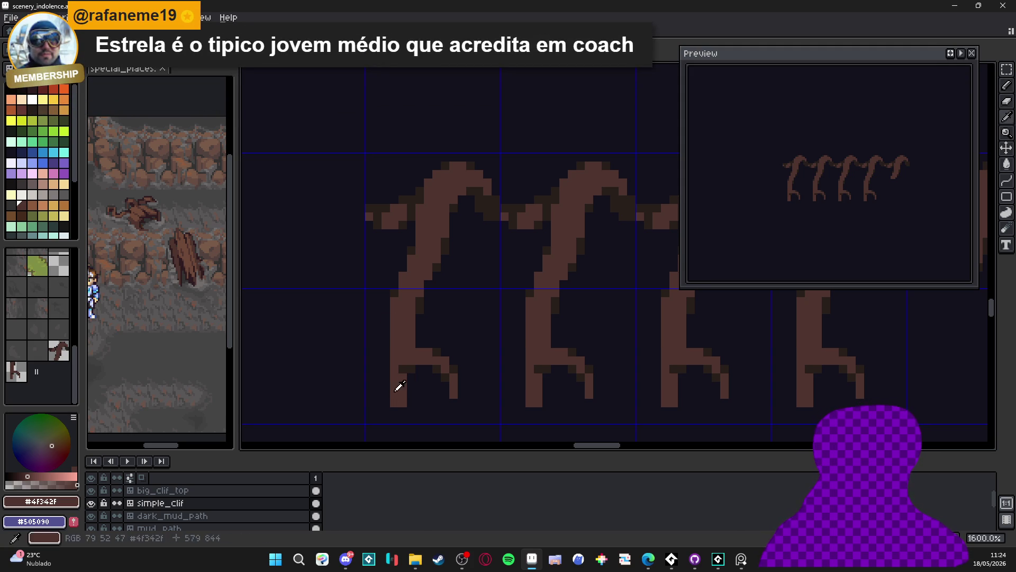
# - Add a brown toe reaching diagonally left and down from the foot, filling gaps
pyautogui.click(386, 377)
pyautogui.click(378, 378)
pyautogui.click(369, 385)
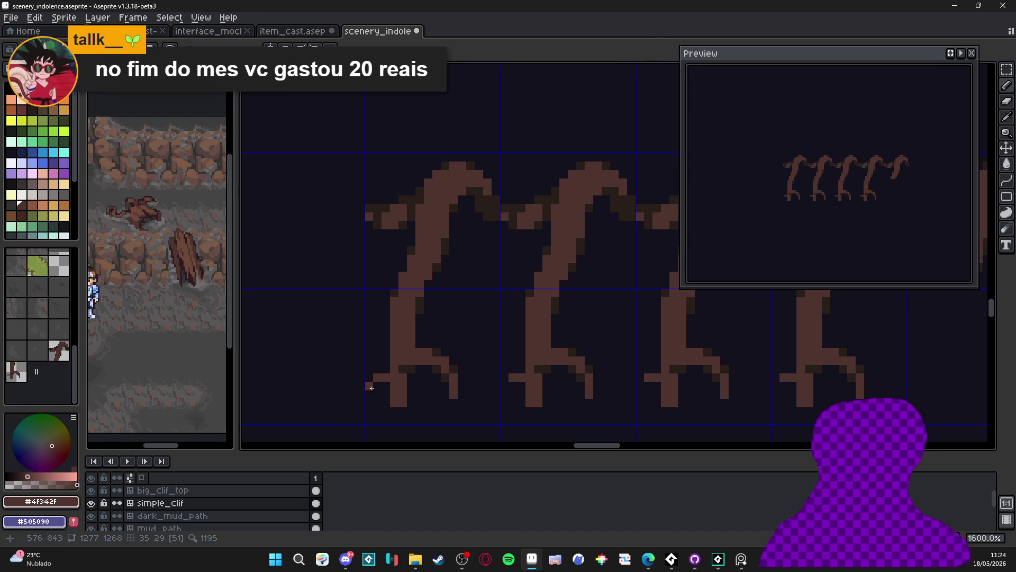
pyautogui.moveTo(371, 388); pyautogui.dragTo(370, 413)
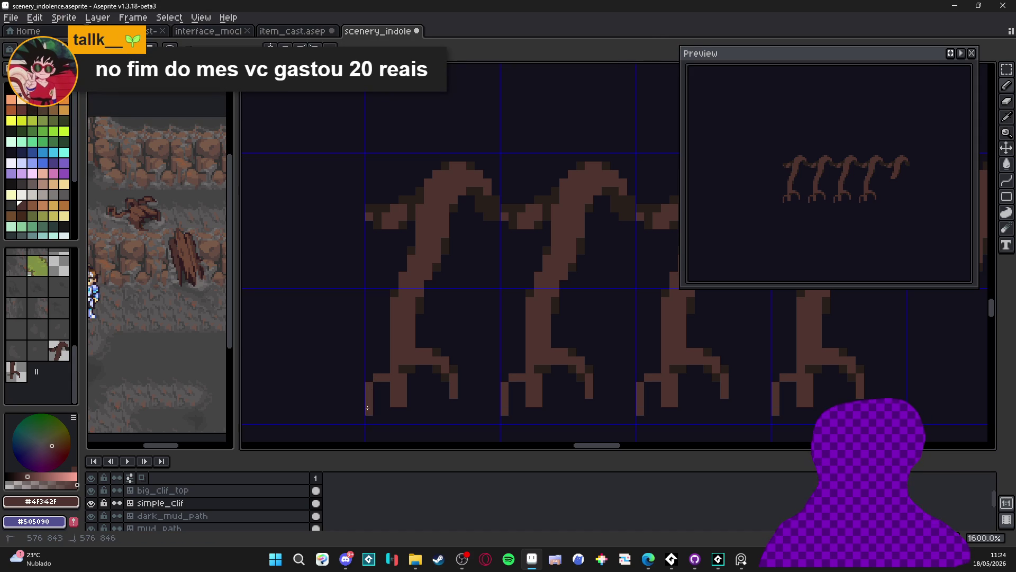
pyautogui.click(386, 386)
pyautogui.press('alt')
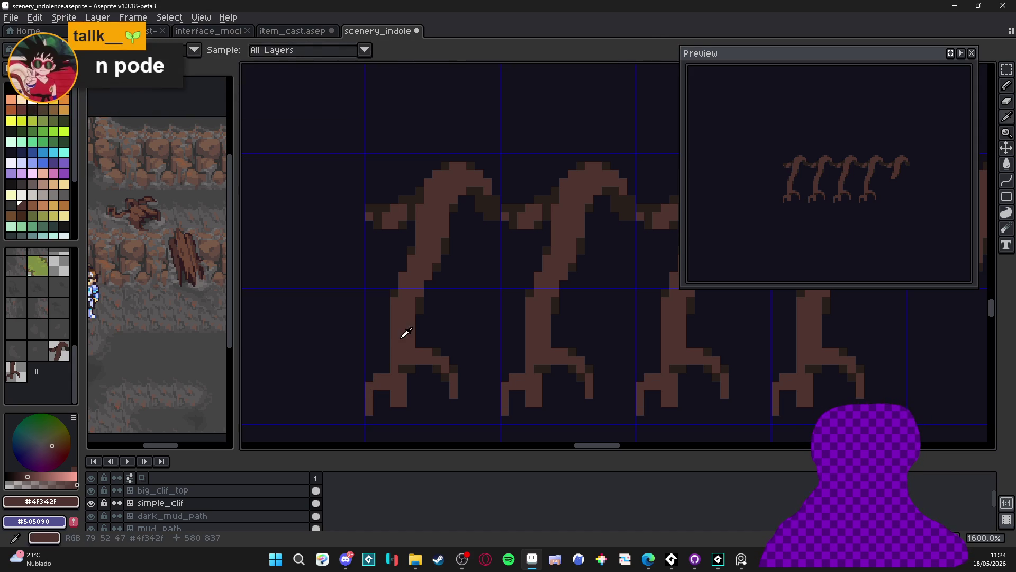
pyautogui.scroll(2, 406, 329)
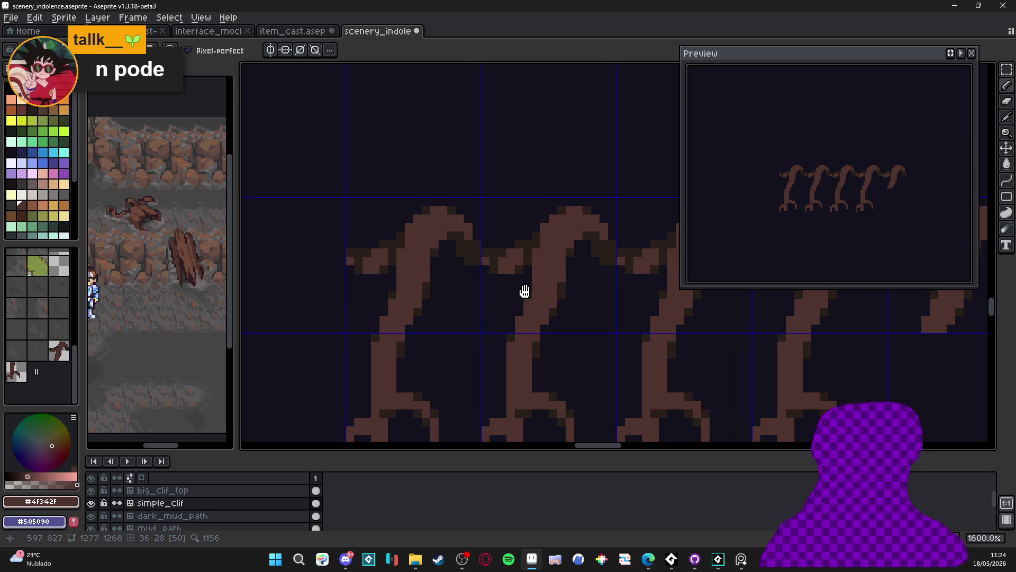
# - Sample the dark brown and draw a short crossing branch near the upper roots
pyautogui.moveTo(524, 288); pyautogui.dragTo(488, 269)
pyautogui.keyDown('alt'); pyautogui.click(487, 269); pyautogui.keyUp('alt')
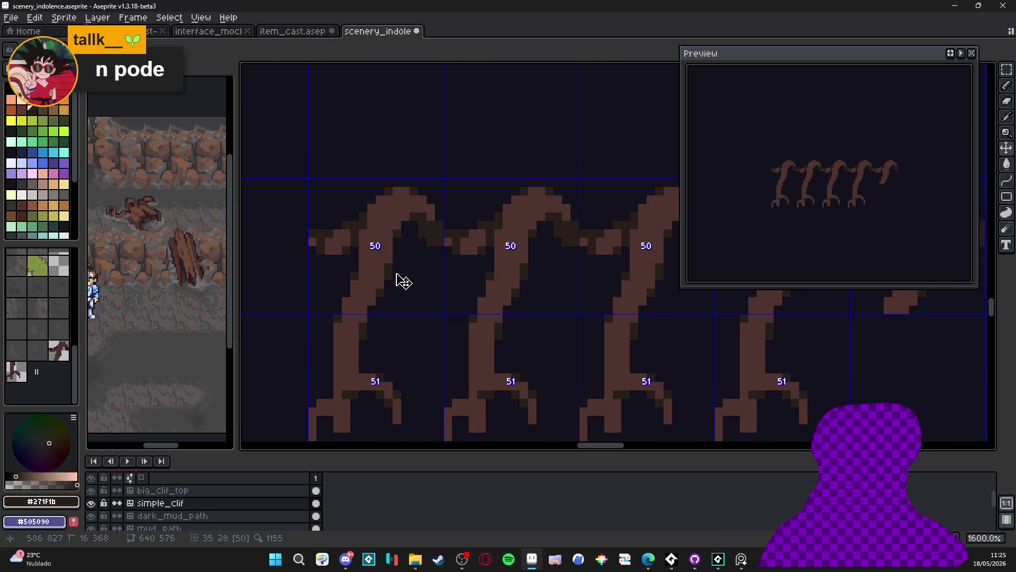
pyautogui.moveTo(396, 273)
pyautogui.mouseDown()
pyautogui.moveTo(414, 272)
pyautogui.moveTo(442, 305)
pyautogui.moveTo(424, 284)
pyautogui.mouseUp()
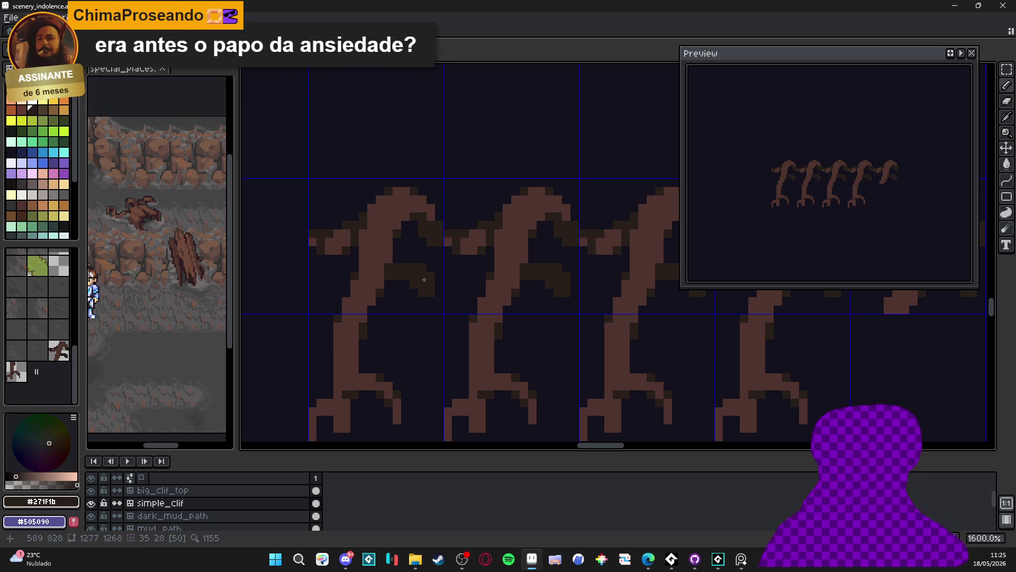
pyautogui.press('b')
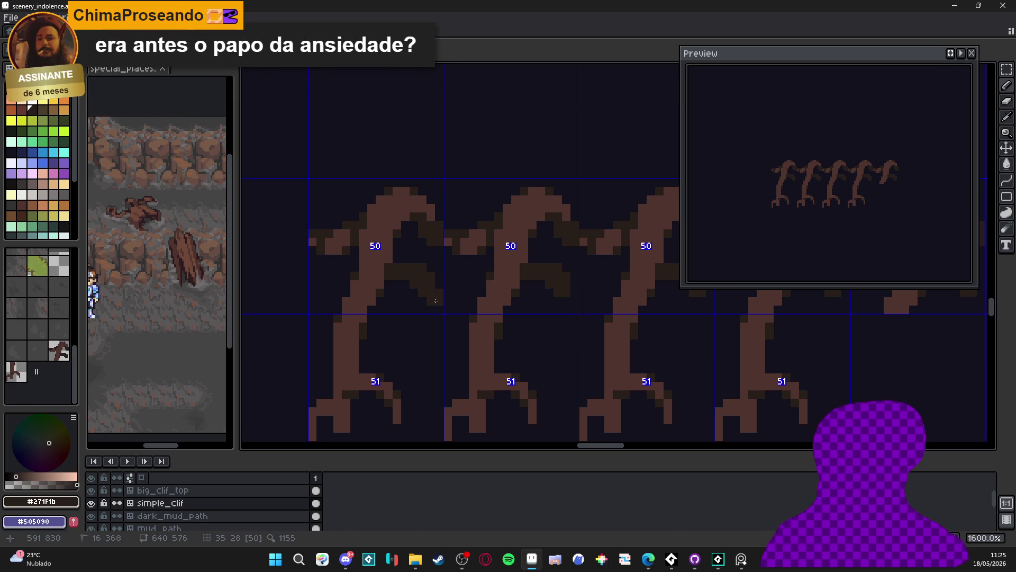
# - Draw dark branches across between the roots and diagonally down to the right
pyautogui.moveTo(436, 300); pyautogui.dragTo(478, 297)
pyautogui.click(481, 296)
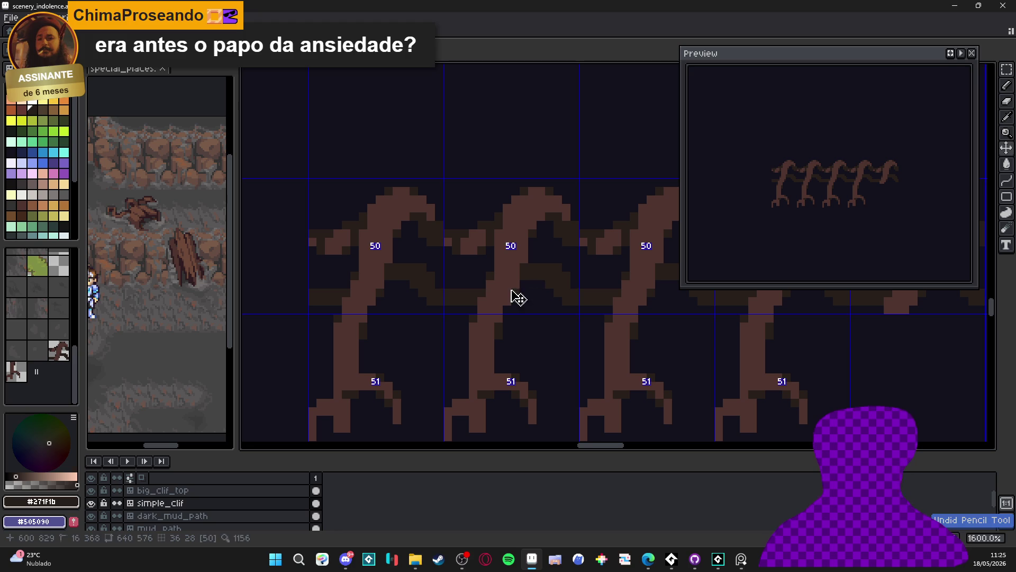
pyautogui.click(515, 317)
pyautogui.moveTo(515, 317)
pyautogui.mouseDown()
pyautogui.moveTo(520, 353)
pyautogui.moveTo(550, 375)
pyautogui.moveTo(549, 401)
pyautogui.mouseUp()
pyautogui.moveTo(458, 311); pyautogui.dragTo(448, 302)
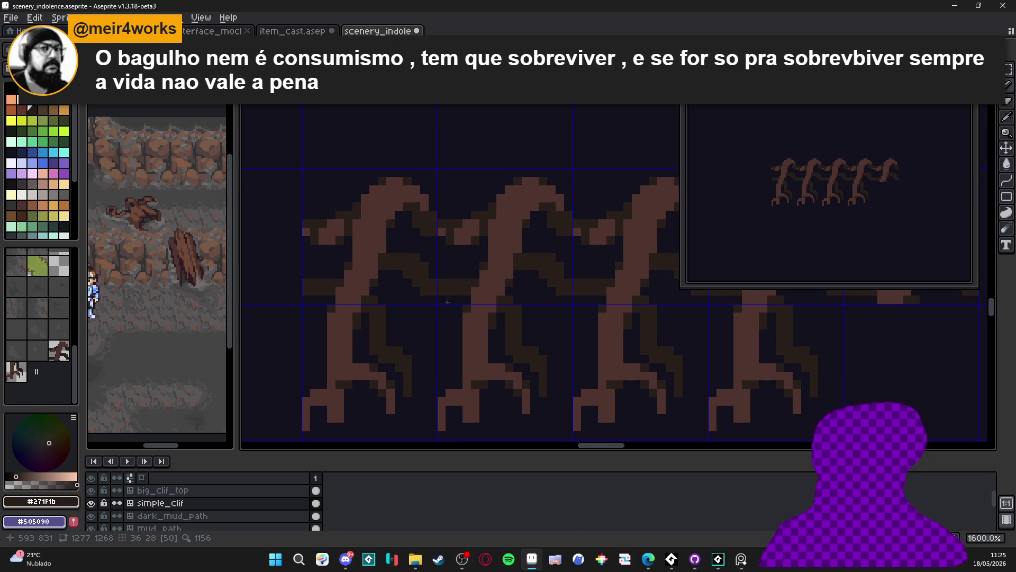
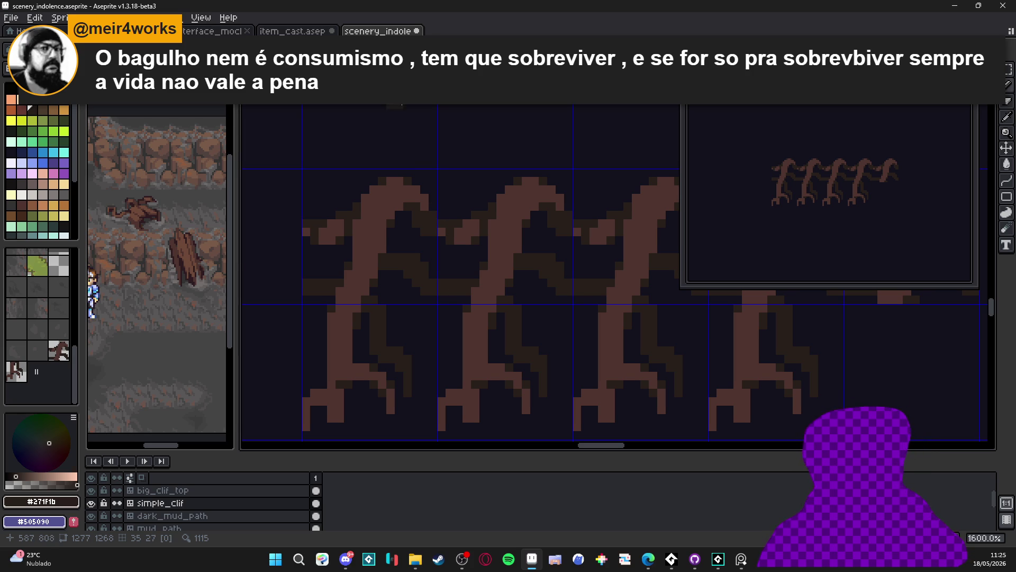
# - Paint dark-brown #271f1b shading down the root trunk and columns
pyautogui.scroll(1, 452, 290)
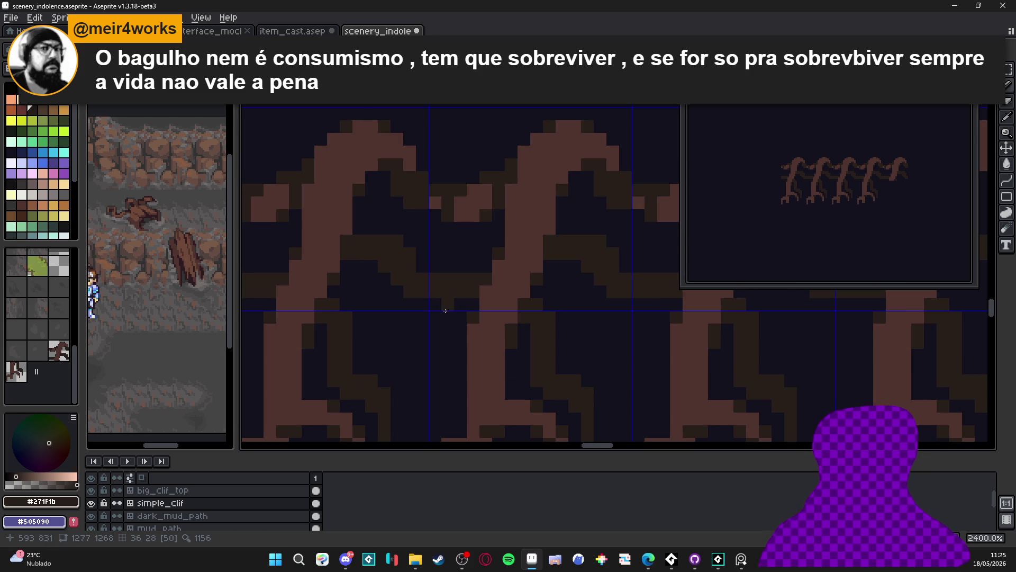
pyautogui.moveTo(445, 311)
pyautogui.mouseDown()
pyautogui.moveTo(448, 350)
pyautogui.moveTo(460, 300)
pyautogui.moveTo(461, 347)
pyautogui.moveTo(448, 369)
pyautogui.moveTo(423, 368)
pyautogui.moveTo(419, 391)
pyautogui.moveTo(424, 267)
pyautogui.moveTo(411, 277)
pyautogui.moveTo(411, 297)
pyautogui.mouseUp()
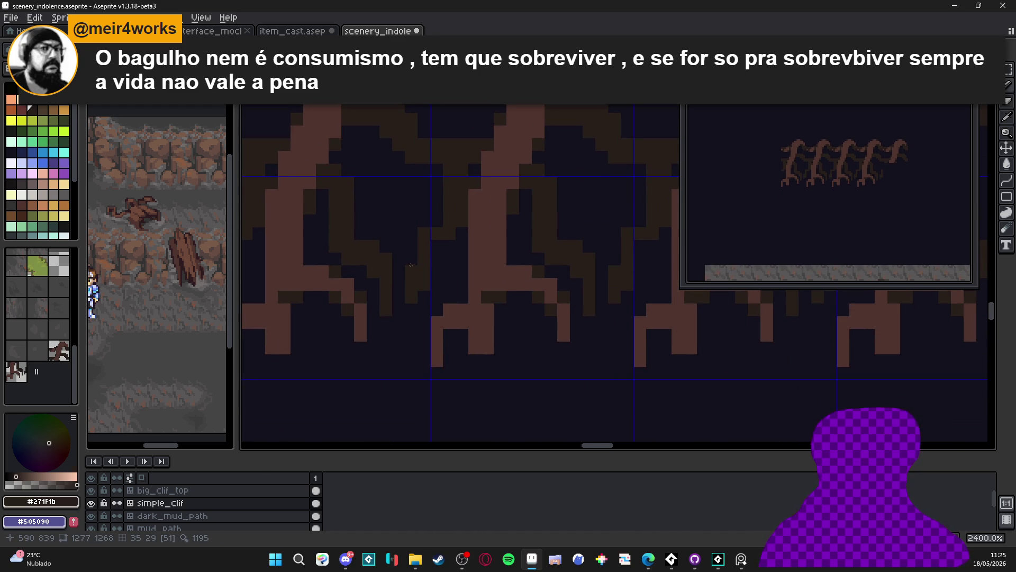
pyautogui.click(436, 244)
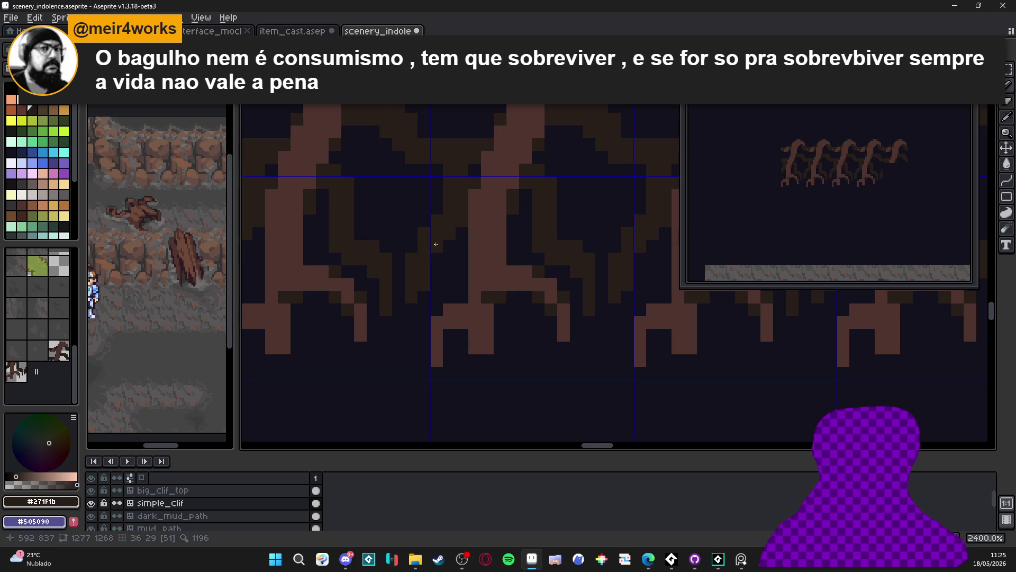
pyautogui.scroll(2, 432, 289)
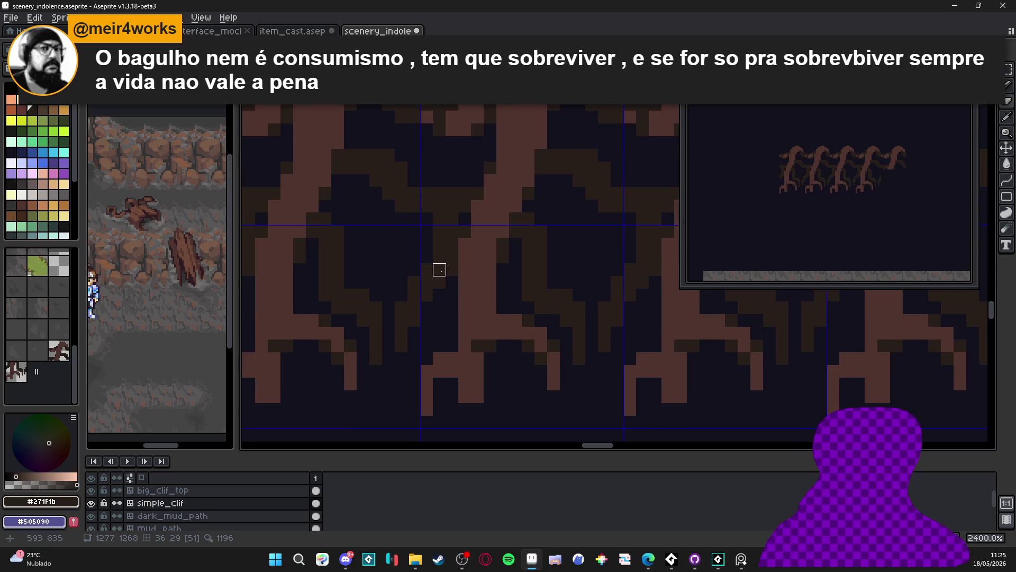
pyautogui.moveTo(453, 256)
pyautogui.mouseDown()
pyautogui.moveTo(453, 269)
pyautogui.moveTo(452, 219)
pyautogui.moveTo(452, 232)
pyautogui.moveTo(426, 218)
pyautogui.moveTo(426, 256)
pyautogui.mouseUp()
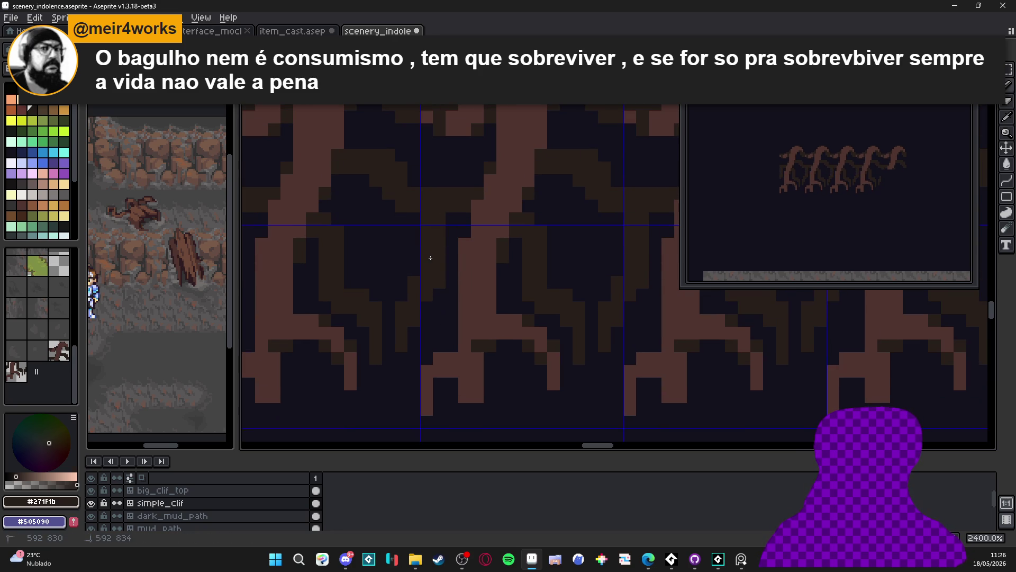
pyautogui.moveTo(410, 338); pyautogui.dragTo(416, 385)
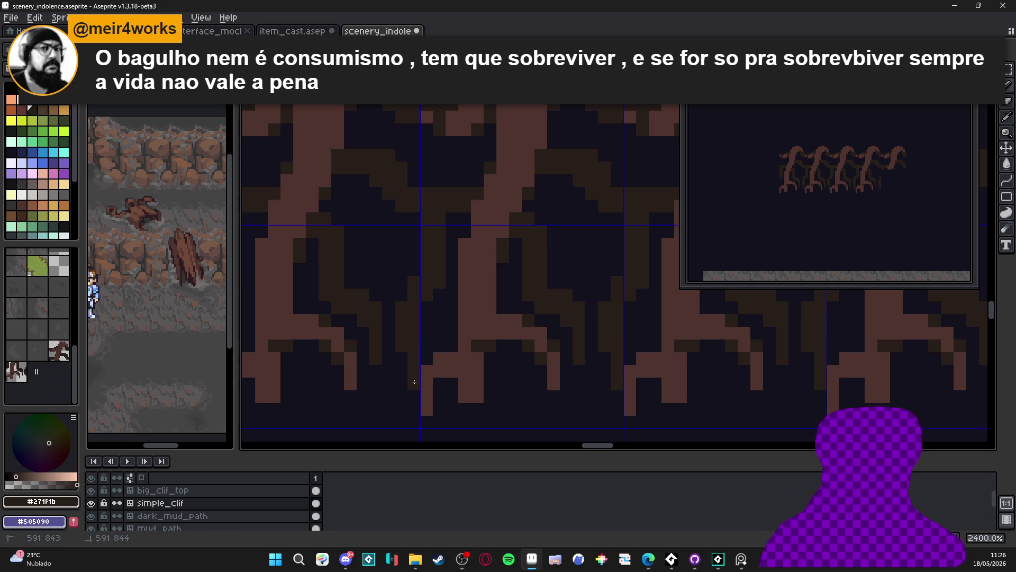
pyautogui.click(402, 364)
pyautogui.scroll(-3, 405, 365)
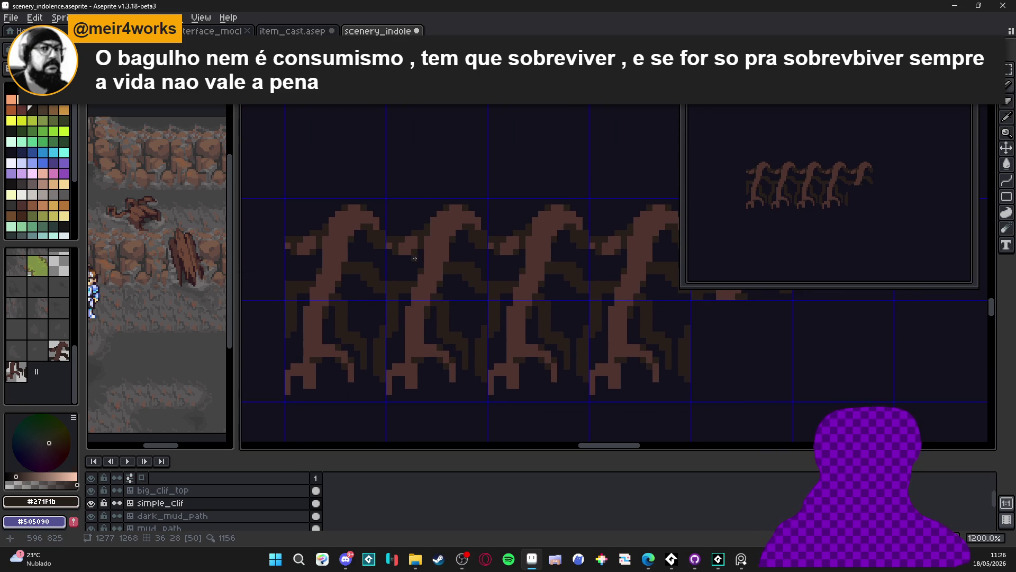
pyautogui.scroll(3, 315, 303)
# - Eyedrop lighter brown #4f342f, widen the brush to 2px, and paint brown strokes on the root
pyautogui.keyDown('alt'); pyautogui.click(297, 294); pyautogui.keyUp('alt')
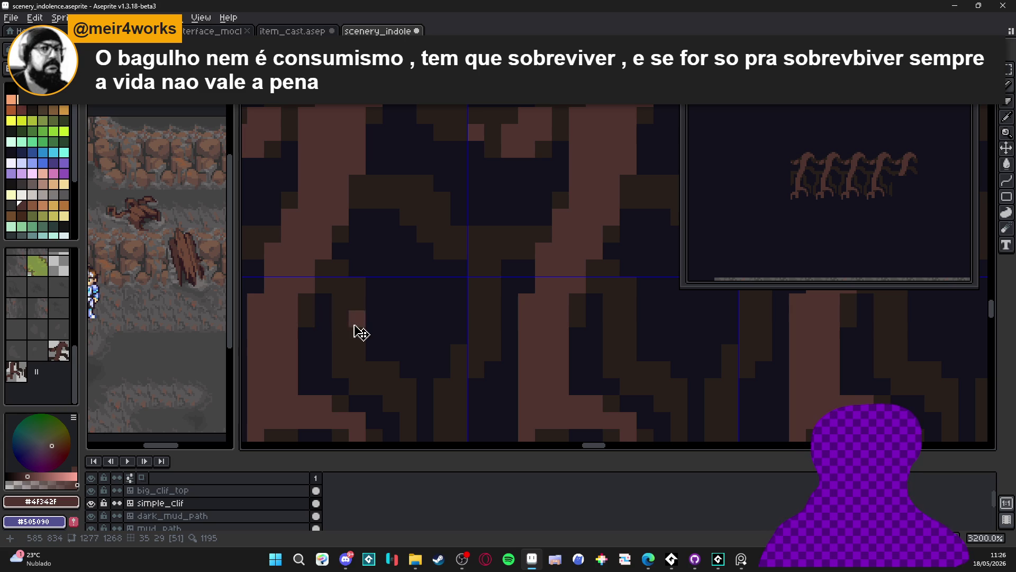
pyautogui.moveTo(357, 318)
pyautogui.mouseDown()
pyautogui.moveTo(349, 334)
pyautogui.moveTo(358, 368)
pyautogui.moveTo(392, 369)
pyautogui.moveTo(381, 386)
pyautogui.moveTo(399, 386)
pyautogui.mouseUp()
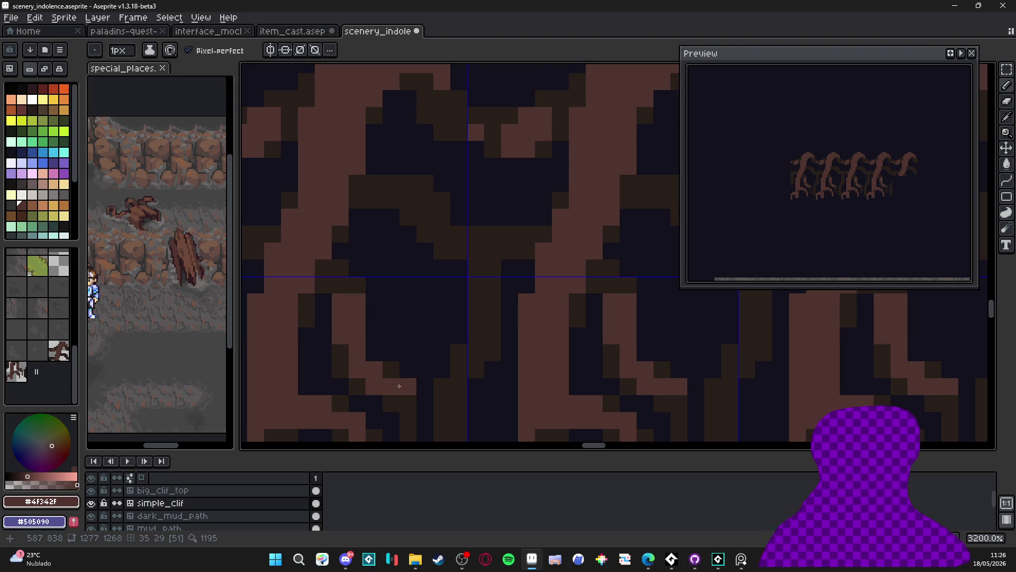
pyautogui.press('+')
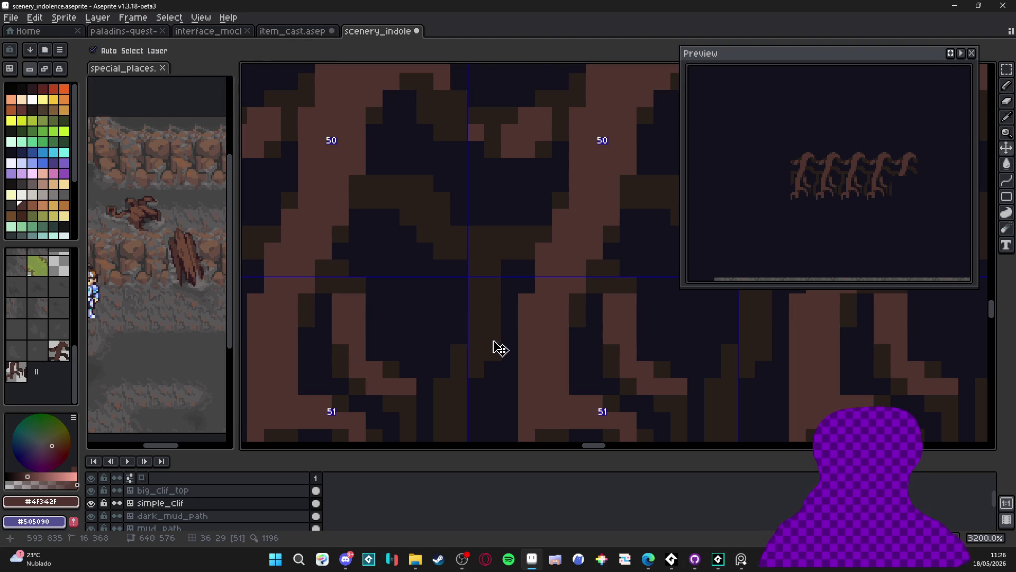
pyautogui.moveTo(484, 328)
pyautogui.mouseDown()
pyautogui.moveTo(484, 353)
pyautogui.moveTo(454, 399)
pyautogui.moveTo(450, 392)
pyautogui.mouseUp()
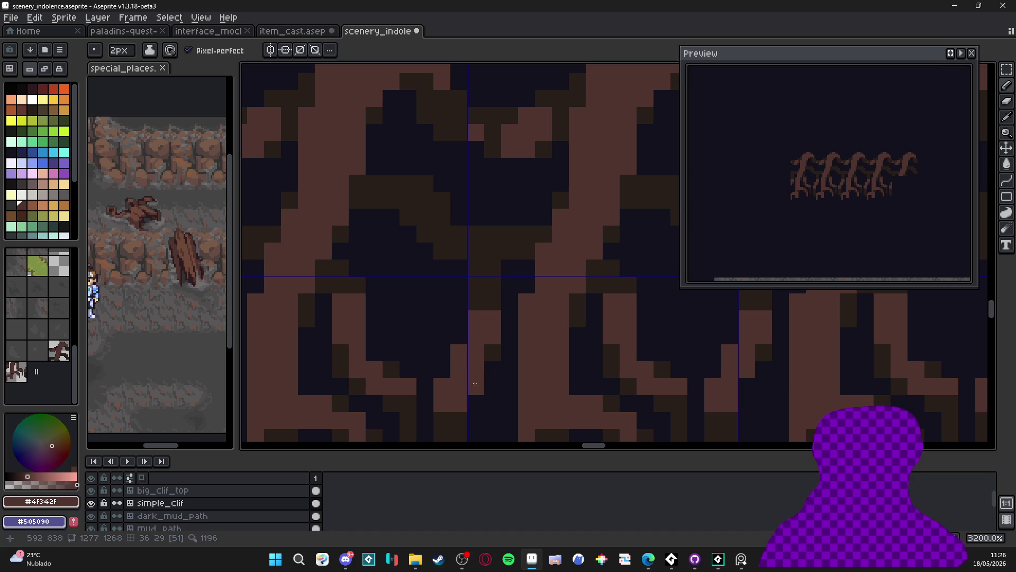
pyautogui.keyDown('alt'); pyautogui.click(499, 350); pyautogui.keyUp('alt')
pyautogui.click(442, 369)
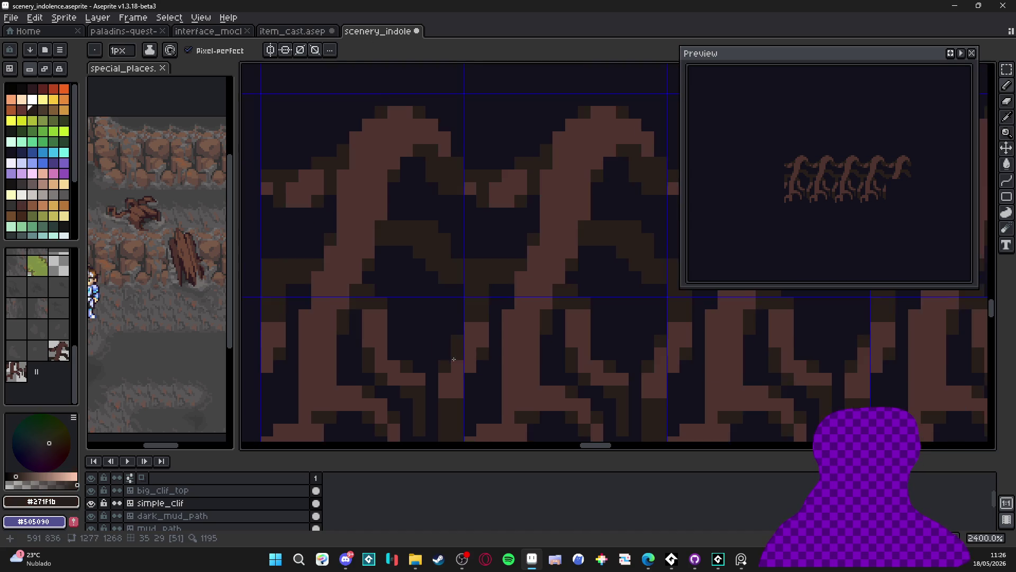
# - Add lighter brown pixels along the upper root branch
pyautogui.scroll(-1, 427, 319)
pyautogui.keyDown('alt'); pyautogui.click(426, 318); pyautogui.keyUp('alt')
pyautogui.click(437, 327)
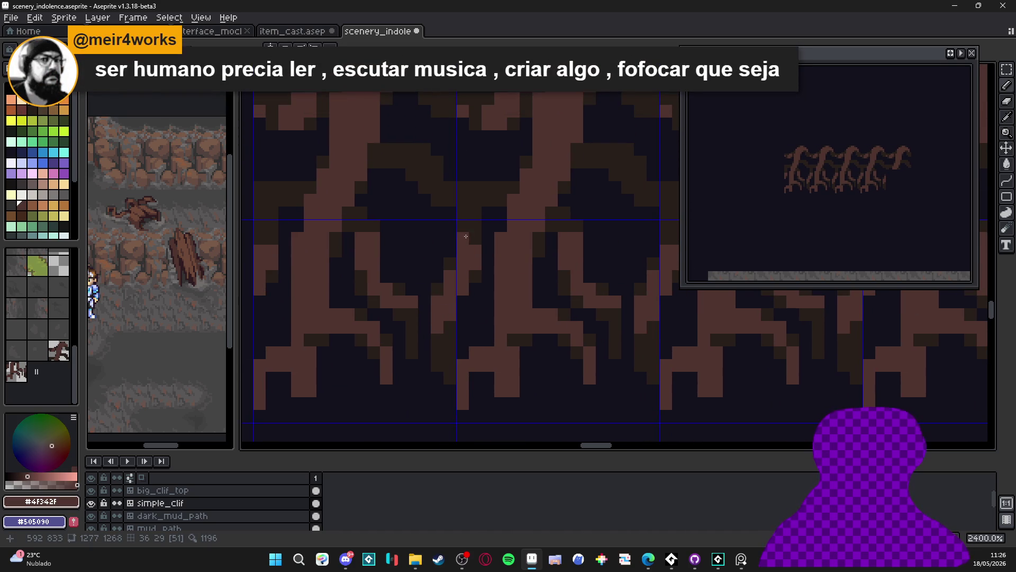
pyautogui.moveTo(468, 227); pyautogui.dragTo(474, 260)
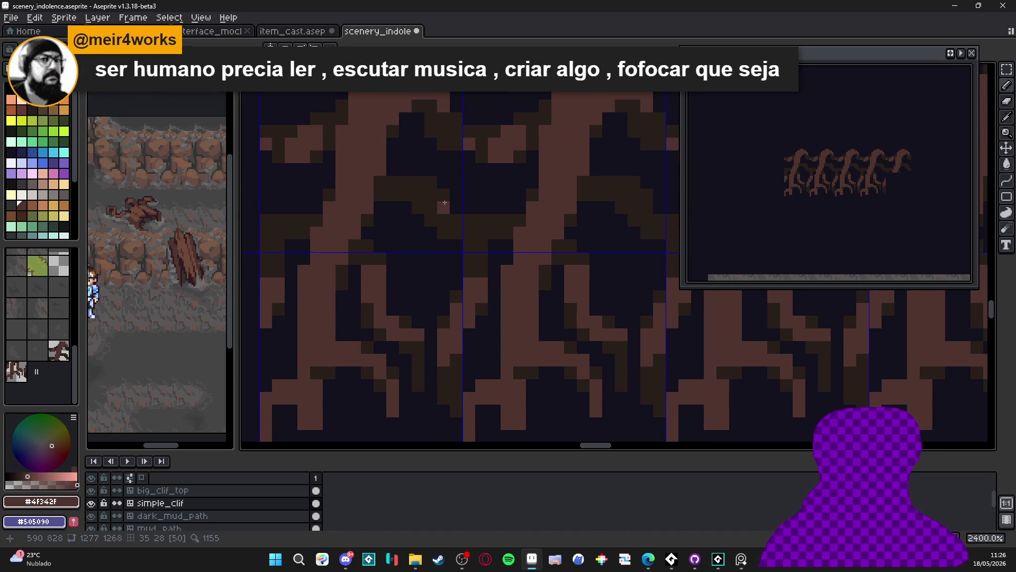
pyautogui.moveTo(445, 203)
pyautogui.mouseDown()
pyautogui.moveTo(432, 209)
pyautogui.moveTo(458, 228)
pyautogui.mouseUp()
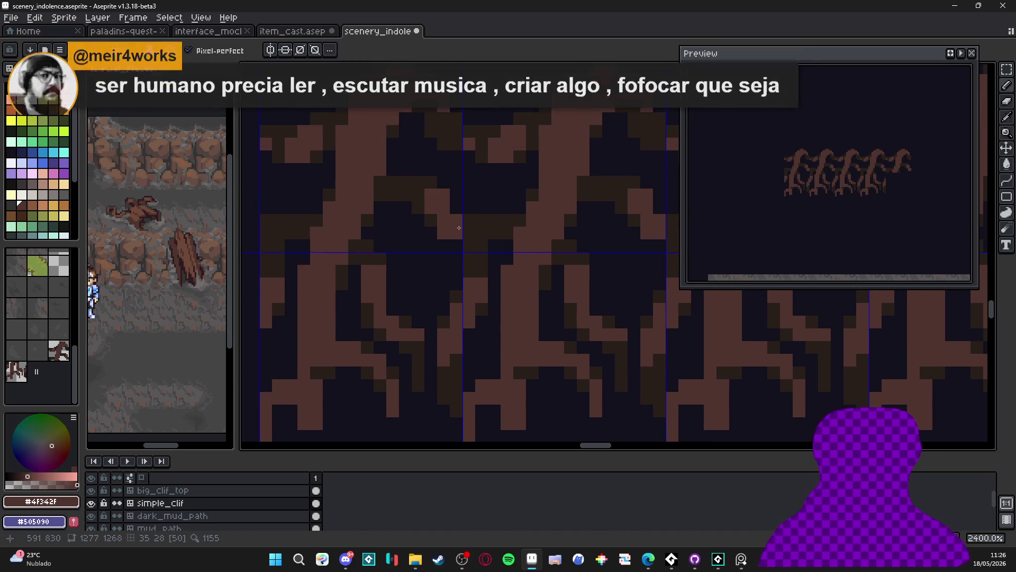
pyautogui.click(469, 225)
# - Eyedrop #271f1b and darken several pixels along the root arch tops
pyautogui.scroll(-5, 469, 224)
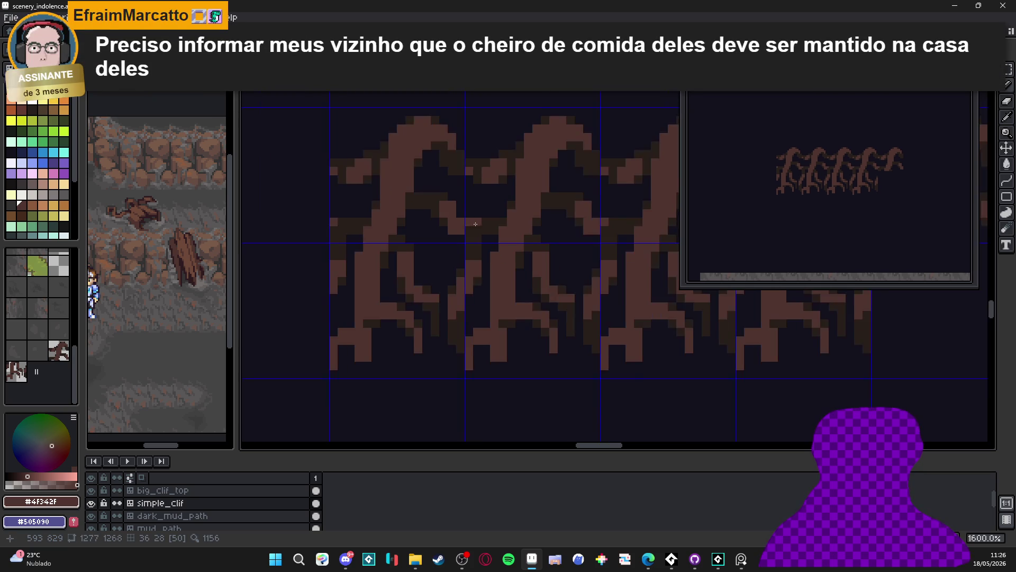
pyautogui.scroll(-3, 523, 337)
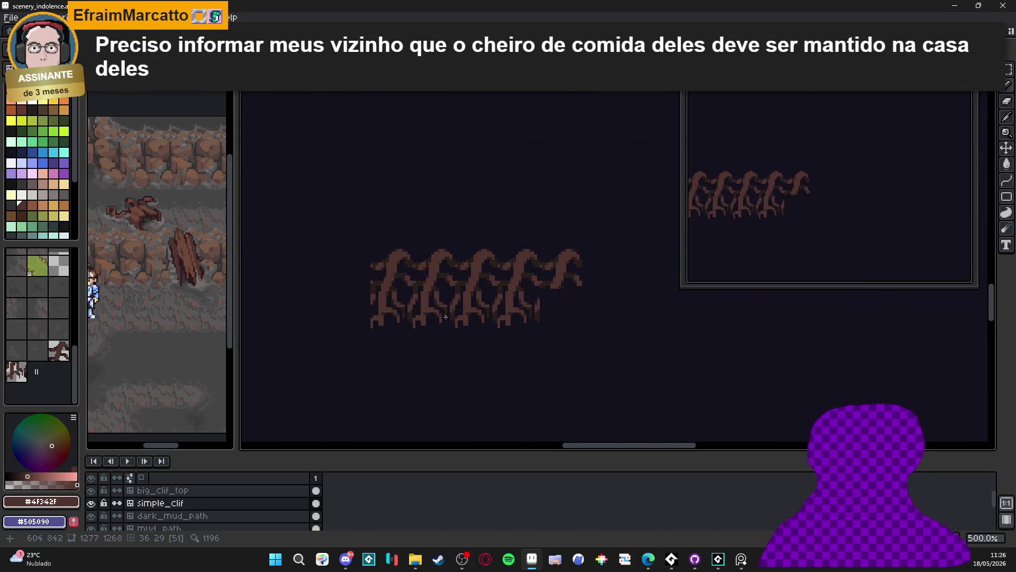
pyautogui.press('ctrl')
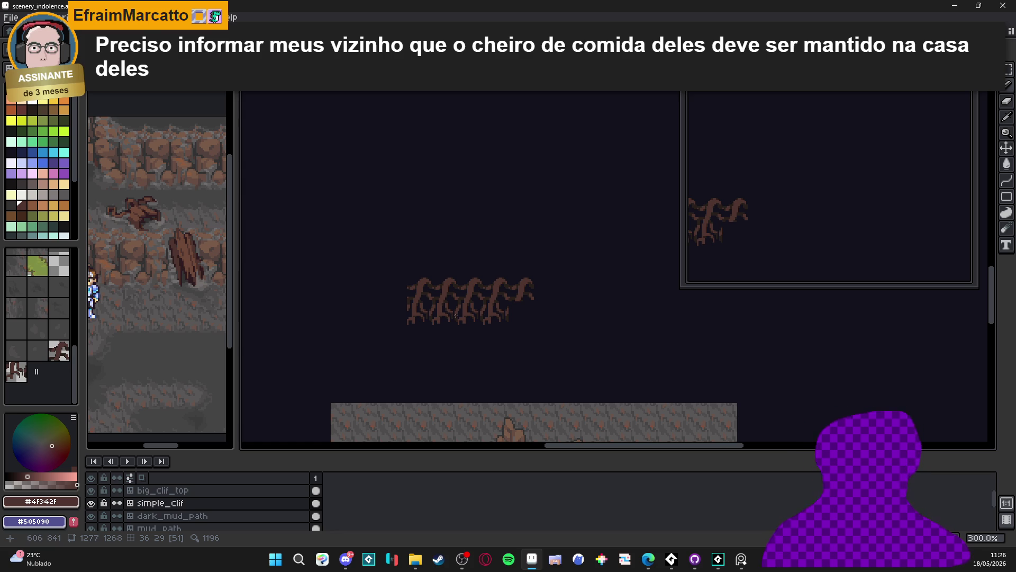
pyautogui.scroll(3, 456, 316)
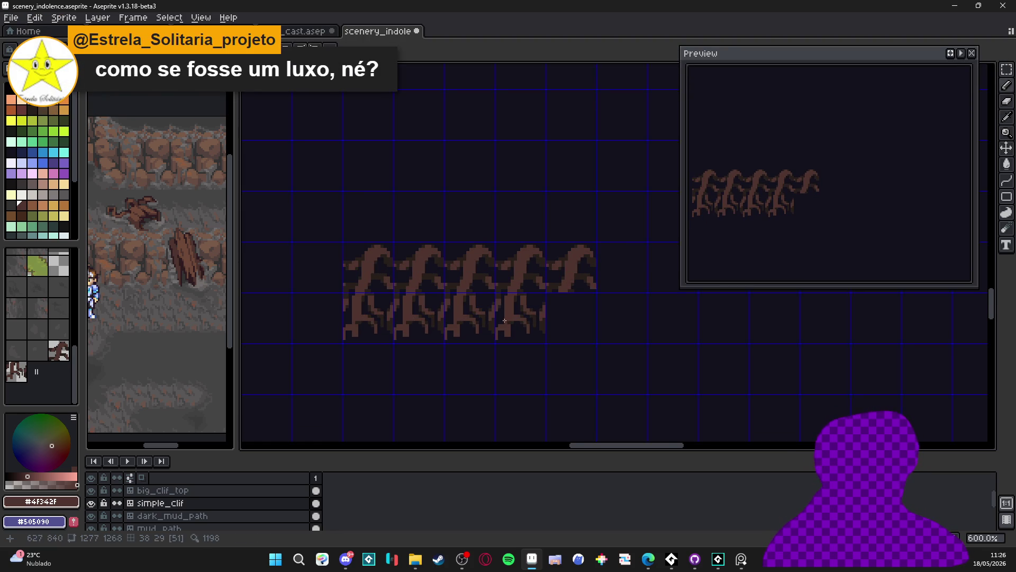
pyautogui.scroll(1, 517, 324)
pyautogui.scroll(4, 511, 320)
pyautogui.keyDown('alt'); pyautogui.click(538, 286); pyautogui.keyUp('alt')
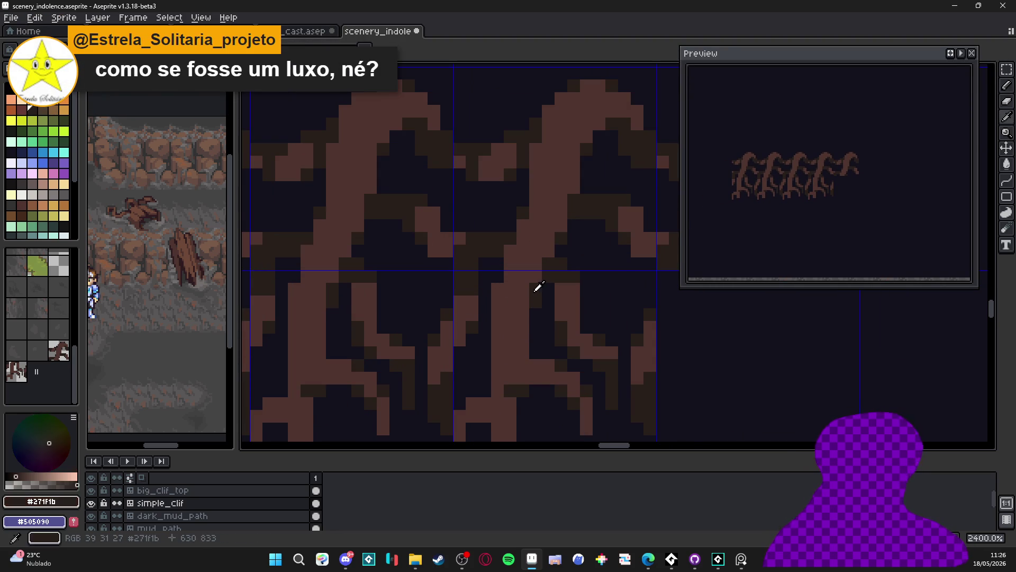
pyautogui.scroll(-5, 493, 301)
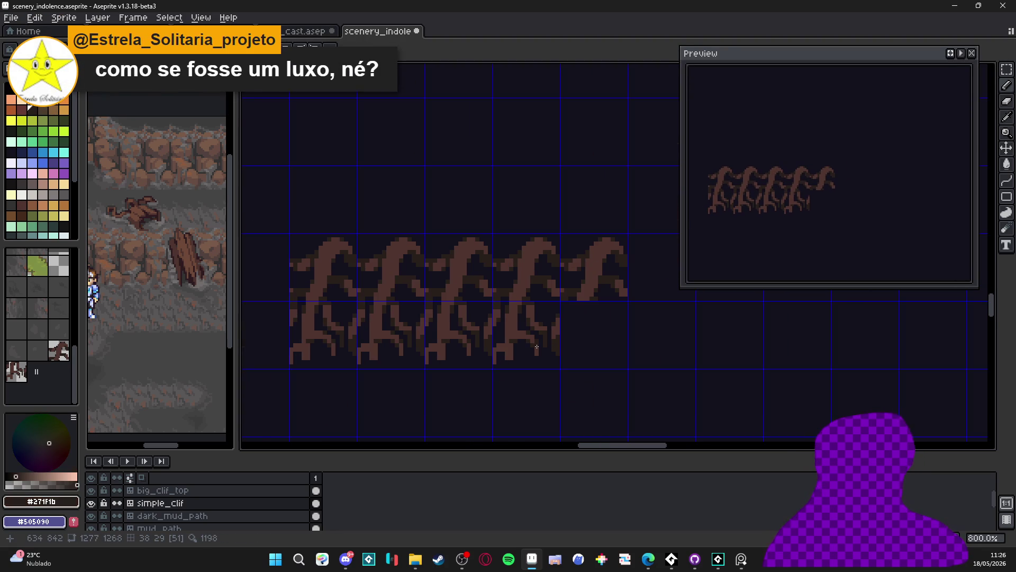
pyautogui.scroll(-1, 537, 347)
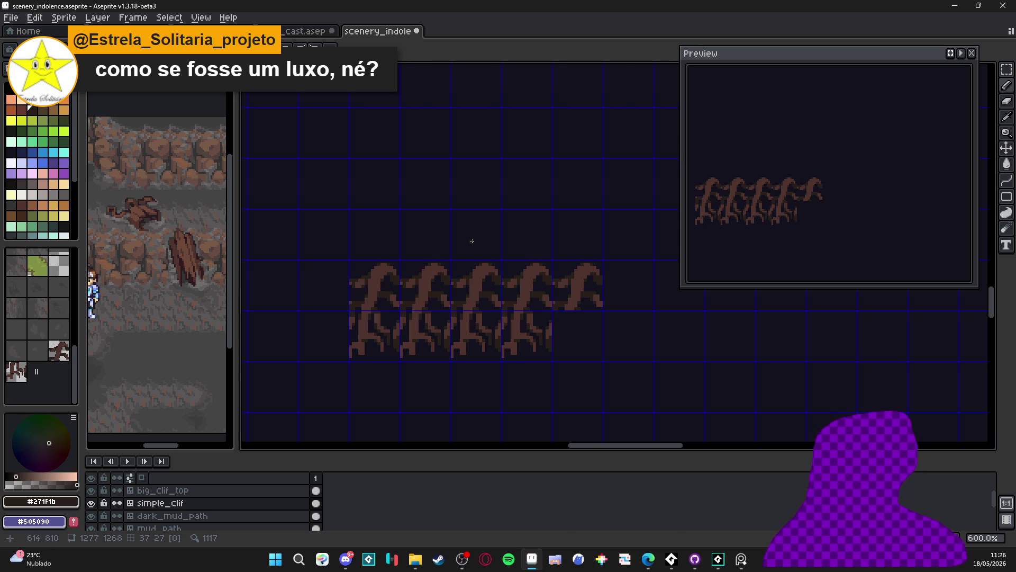
pyautogui.scroll(6, 429, 237)
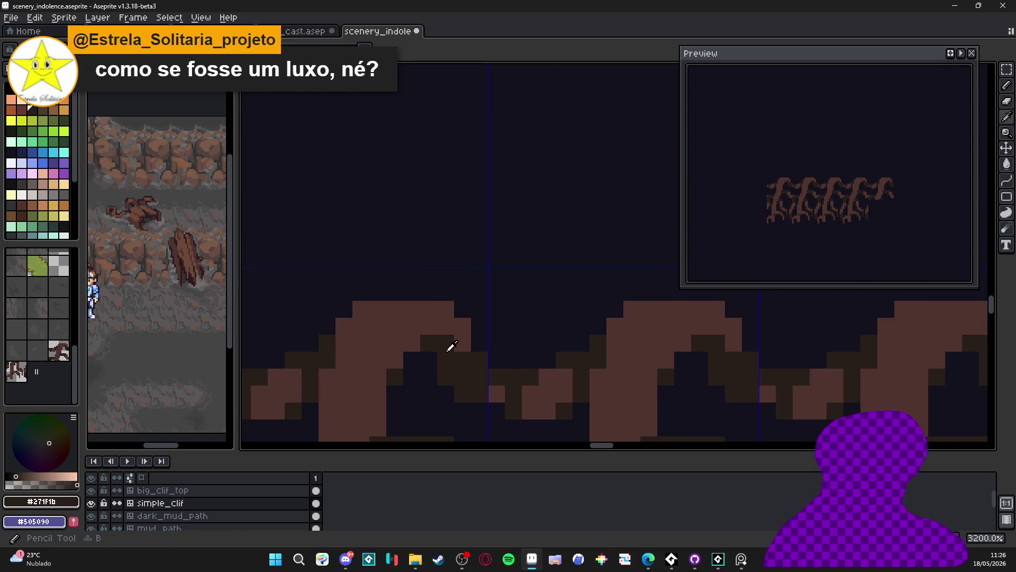
pyautogui.click(445, 309)
pyautogui.click(359, 301)
pyautogui.click(344, 326)
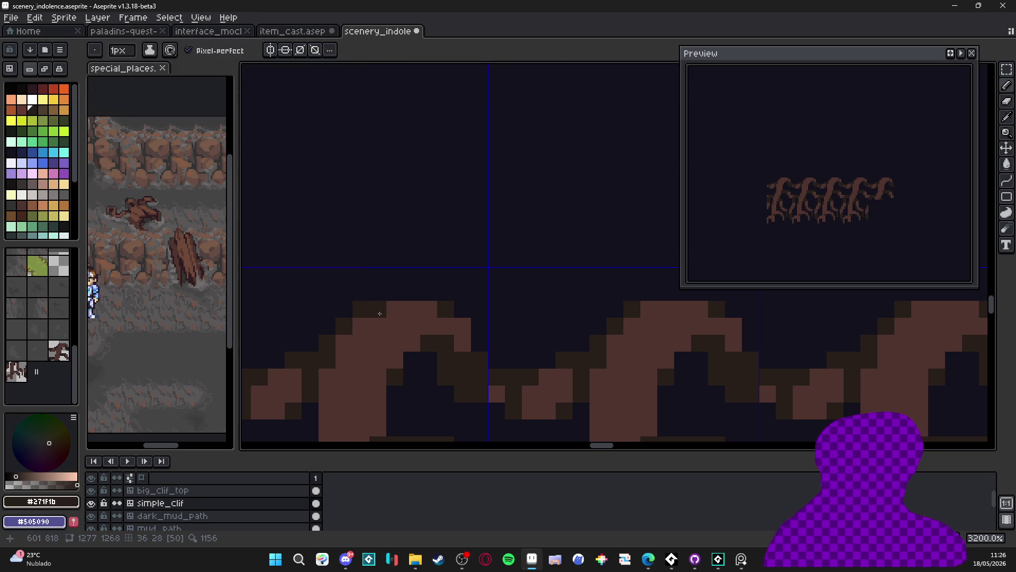
pyautogui.click(378, 309)
# - Try a semi-transparent dark shade, undo it, and eyedrop mid brown #442f2a
pyautogui.scroll(-6, 445, 354)
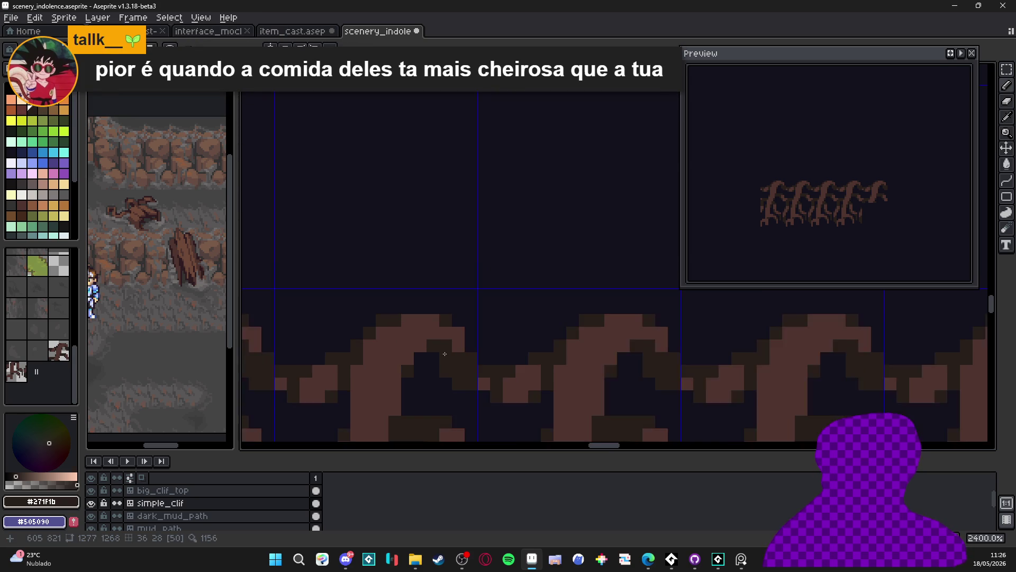
pyautogui.scroll(6, 420, 303)
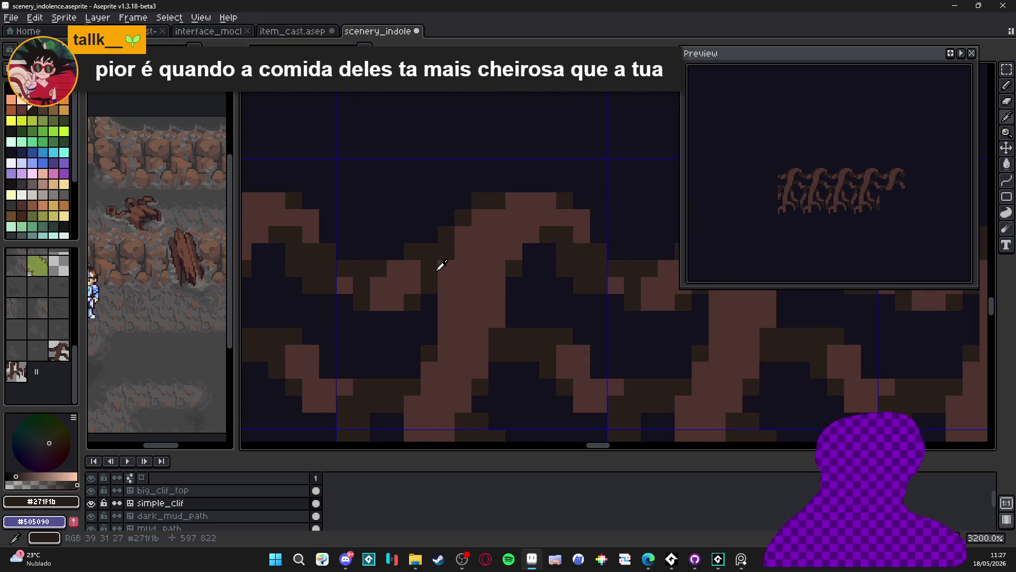
pyautogui.click(49, 481)
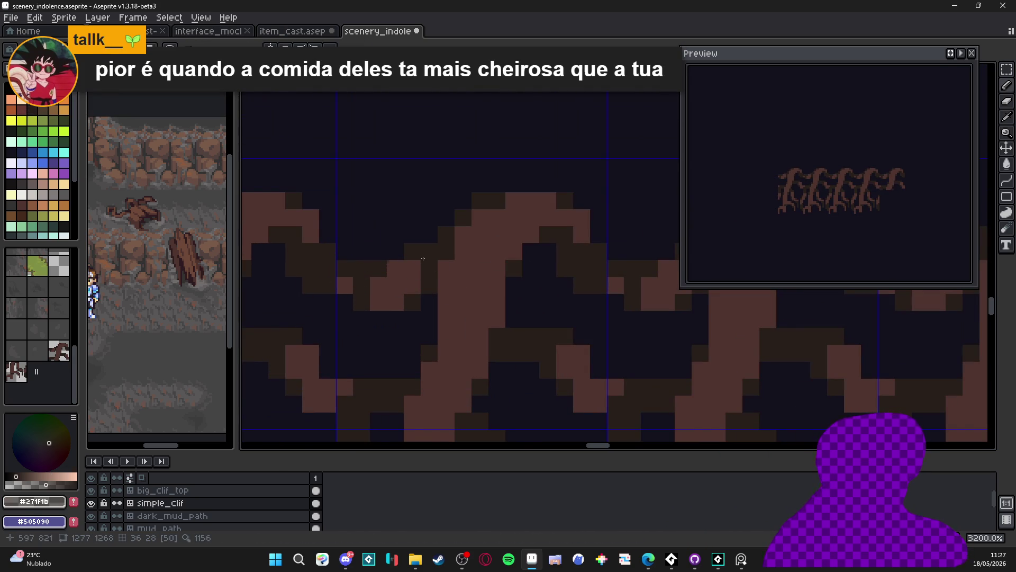
pyautogui.click(412, 285)
pyautogui.hotkey('ctrl', 'z')
pyautogui.hotkey('ctrl', 'z')
pyautogui.hotkey('ctrl', 'z')
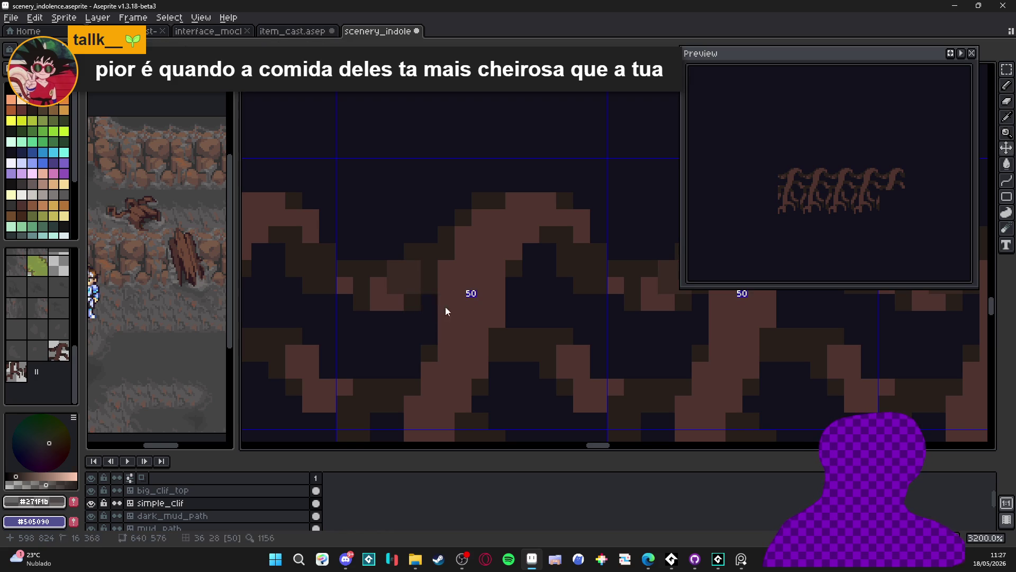
pyautogui.keyDown('alt'); pyautogui.click(403, 289); pyautogui.keyUp('alt')
# - Eyedrop the root browns and paint two dark outline pixels on the root
pyautogui.scroll(-3, 396, 296)
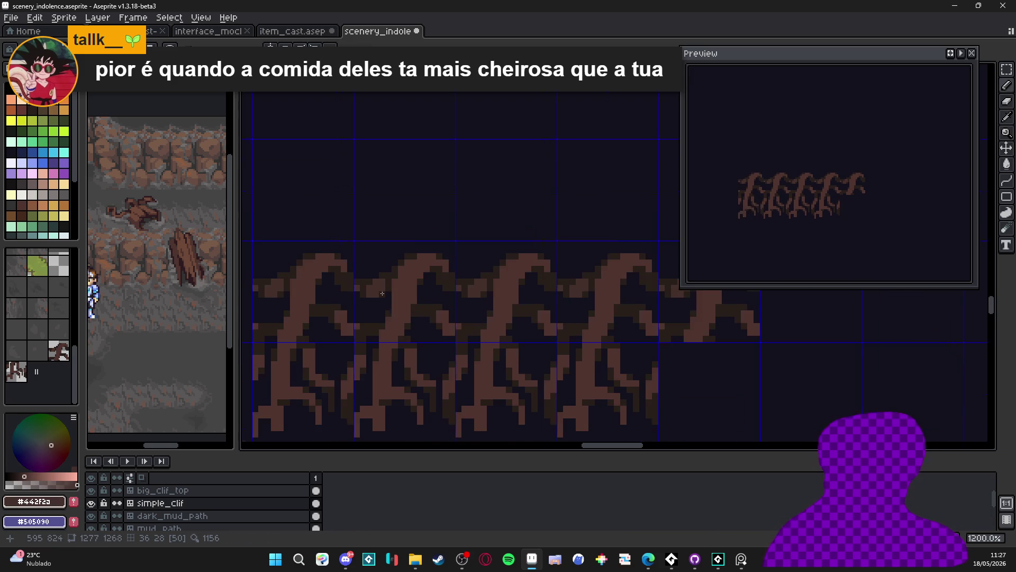
pyautogui.scroll(3, 401, 313)
pyautogui.scroll(1, 392, 311)
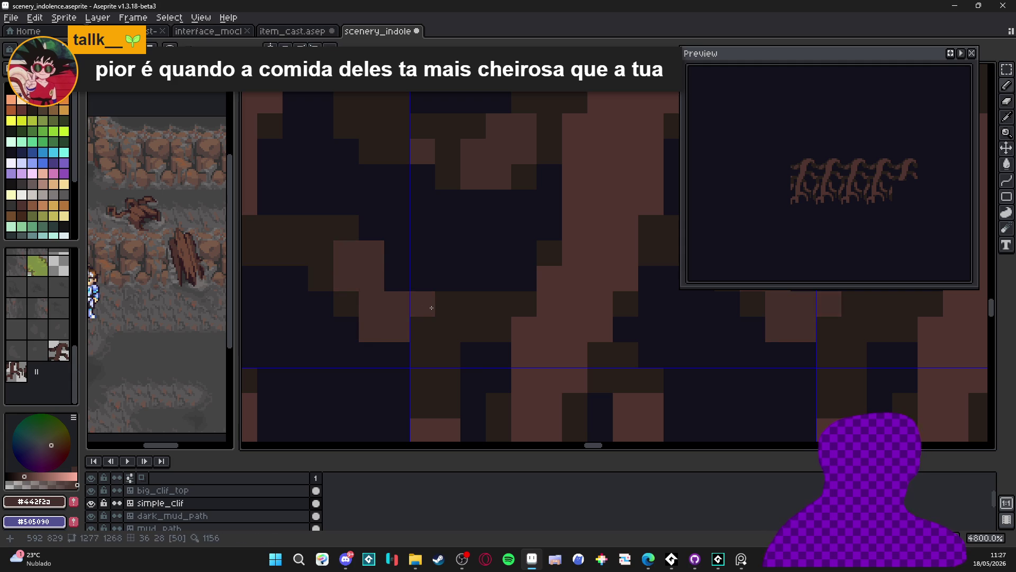
pyautogui.scroll(-5, 431, 307)
pyautogui.scroll(3, 441, 292)
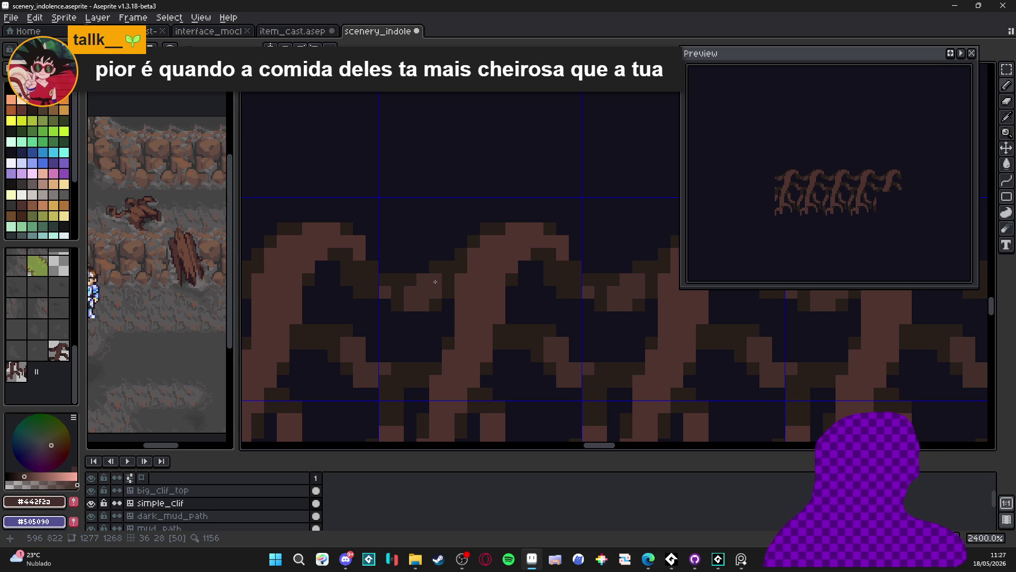
pyautogui.scroll(-5, 436, 280)
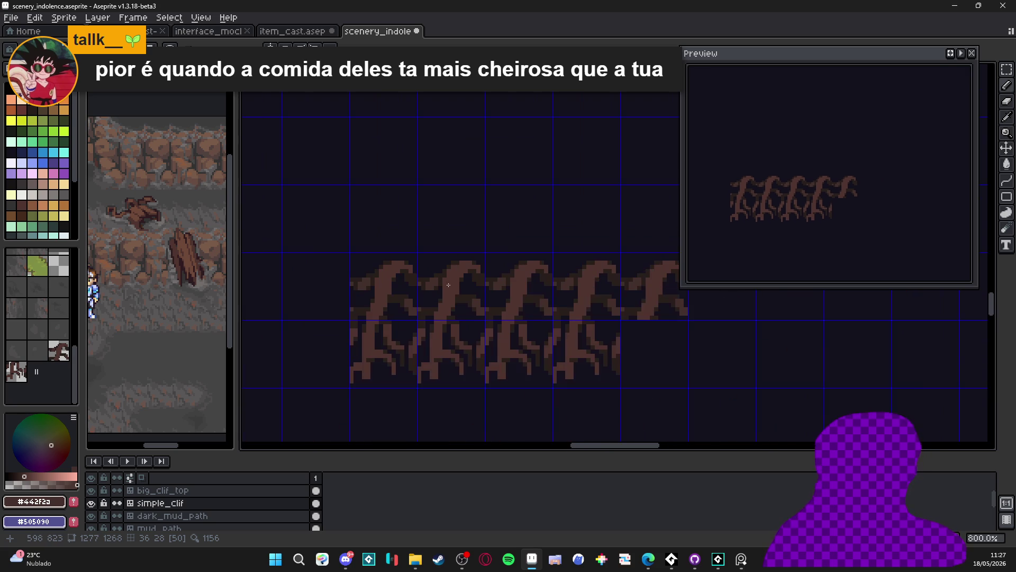
pyautogui.scroll(3, 416, 303)
pyautogui.scroll(-2, 416, 304)
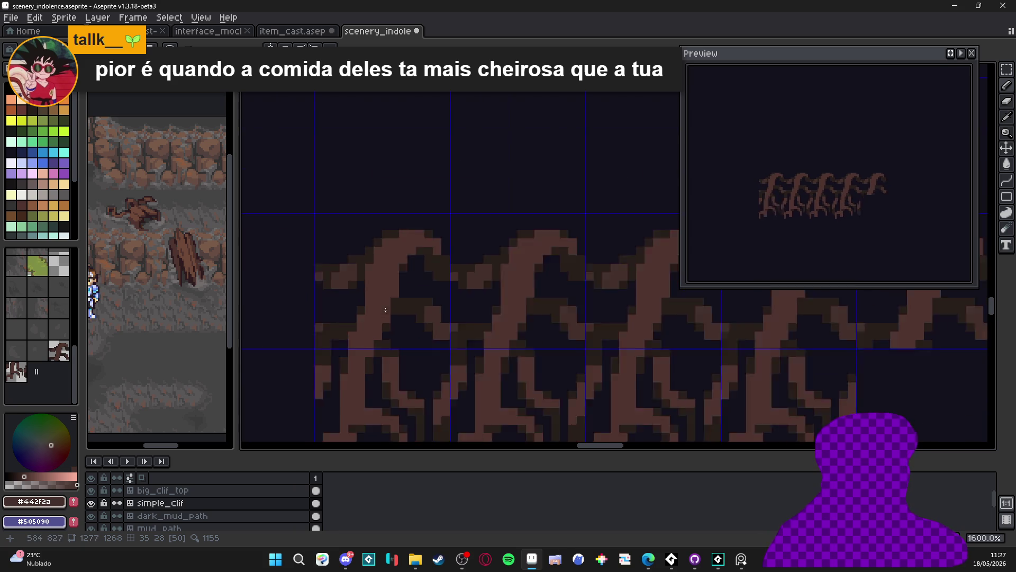
pyautogui.scroll(-1, 416, 307)
pyautogui.scroll(3, 415, 314)
pyautogui.keyDown('alt'); pyautogui.click(427, 318); pyautogui.keyUp('alt')
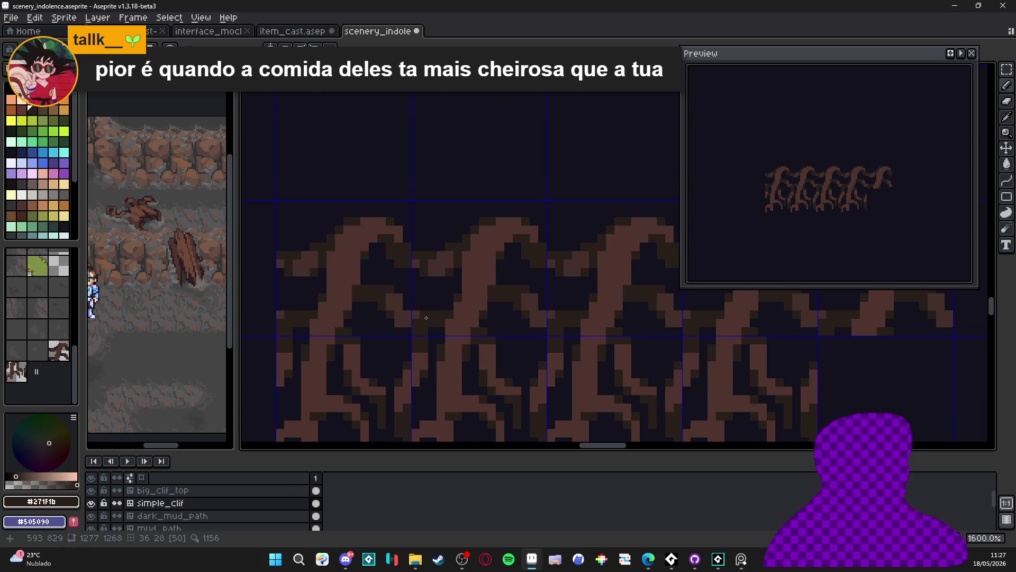
pyautogui.scroll(1, 421, 317)
pyautogui.scroll(-2, 418, 318)
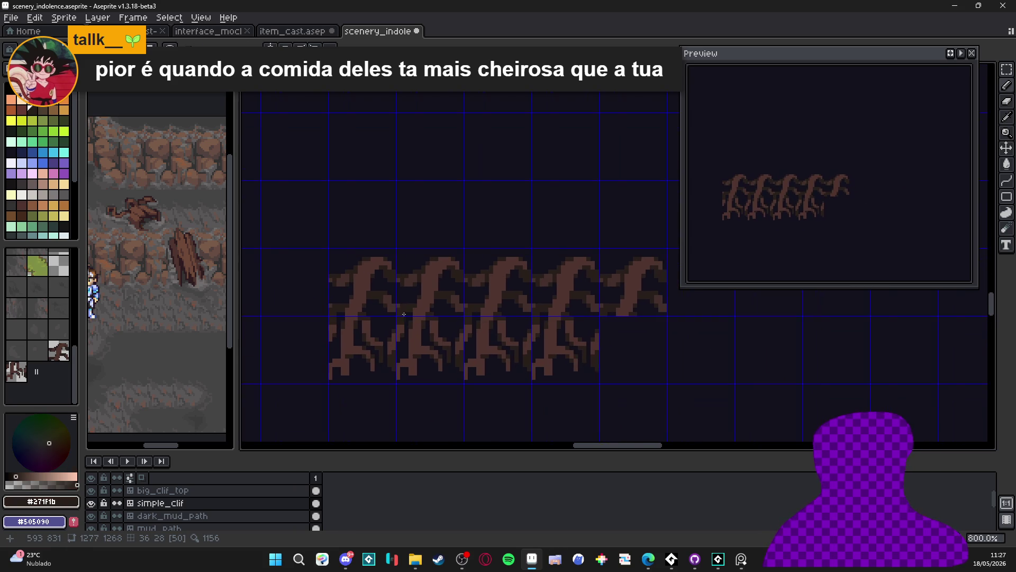
pyautogui.scroll(1, 383, 319)
pyautogui.scroll(1, 321, 332)
pyautogui.keyDown('alt'); pyautogui.click(360, 266); pyautogui.keyUp('alt')
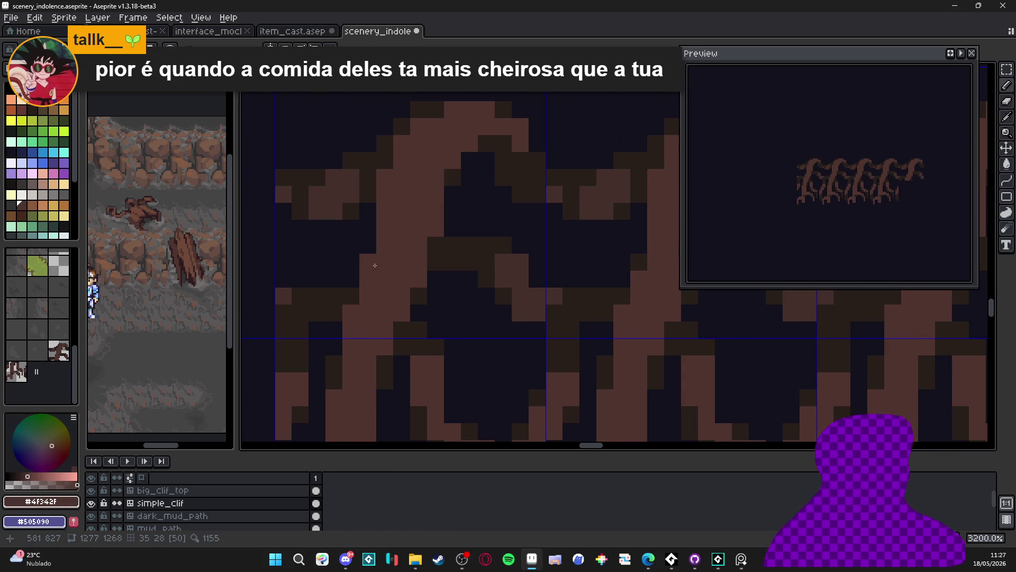
pyautogui.keyDown('alt'); pyautogui.click(344, 291); pyautogui.keyUp('alt')
pyautogui.click(368, 273)
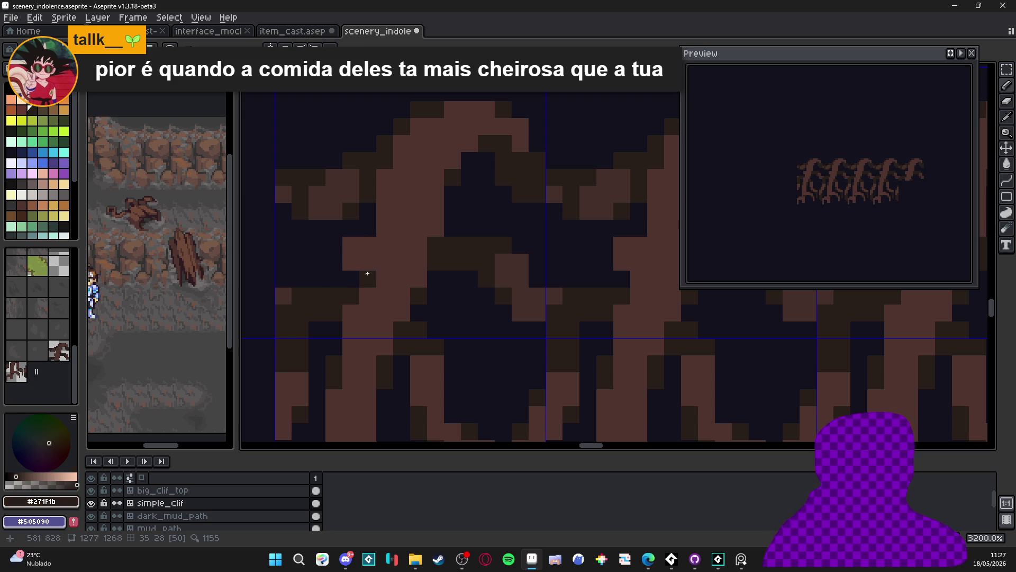
# - Undo a bad pencil stroke and re-pick browns #4F342F and #271F1B
pyautogui.scroll(-6, 371, 272)
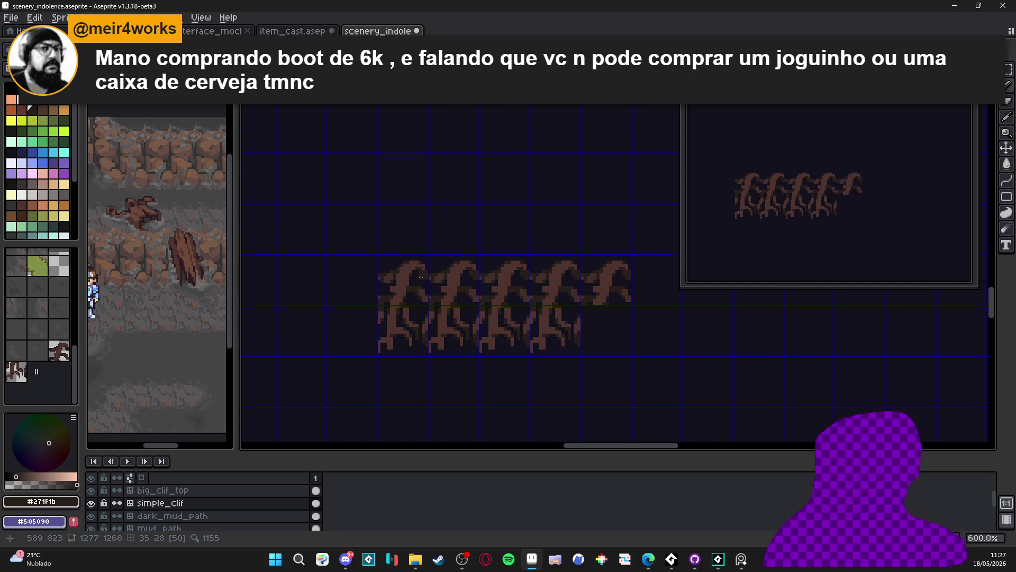
pyautogui.scroll(6, 347, 301)
pyautogui.keyDown('alt'); pyautogui.click(355, 307); pyautogui.keyUp('alt')
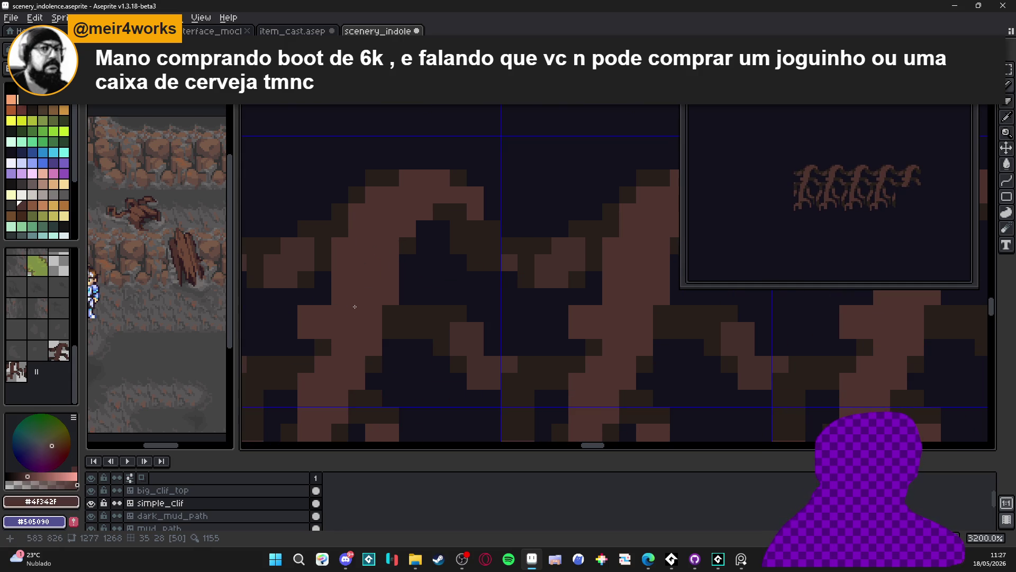
pyautogui.keyDown('alt'); pyautogui.click(337, 298); pyautogui.keyUp('alt')
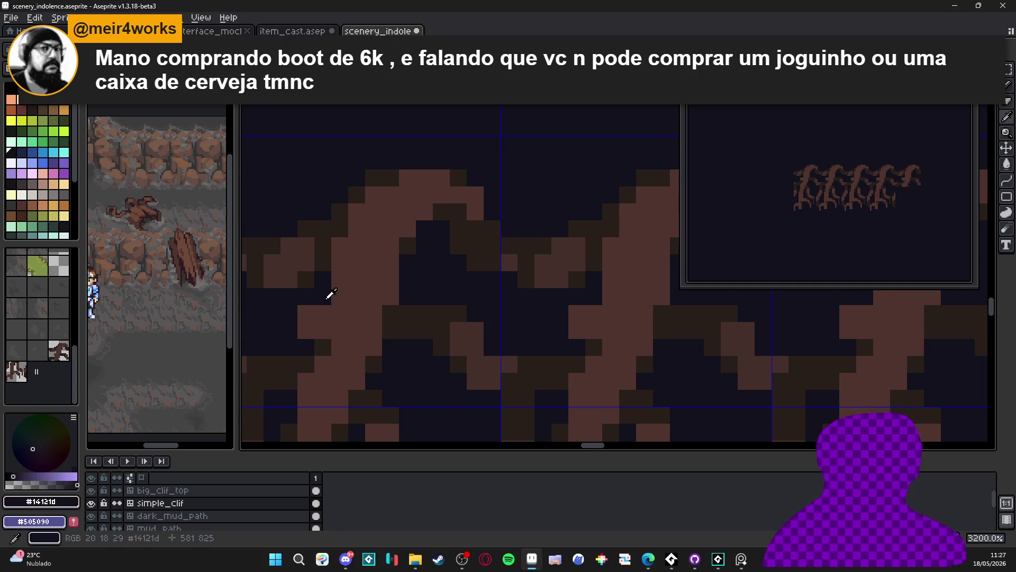
pyautogui.scroll(-3, 388, 343)
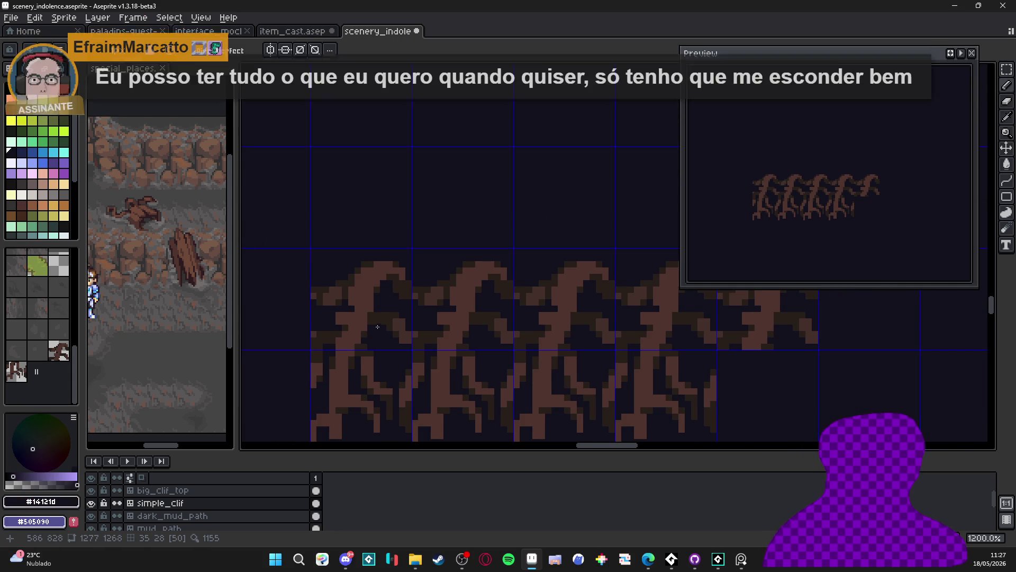
pyautogui.scroll(-1, 382, 318)
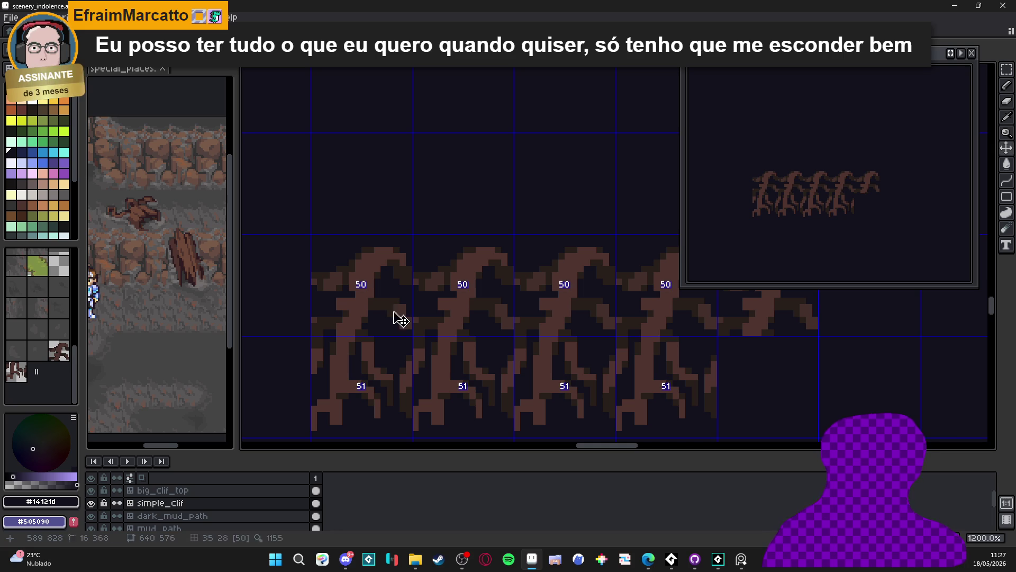
pyautogui.hotkey('ctrl', 'z')
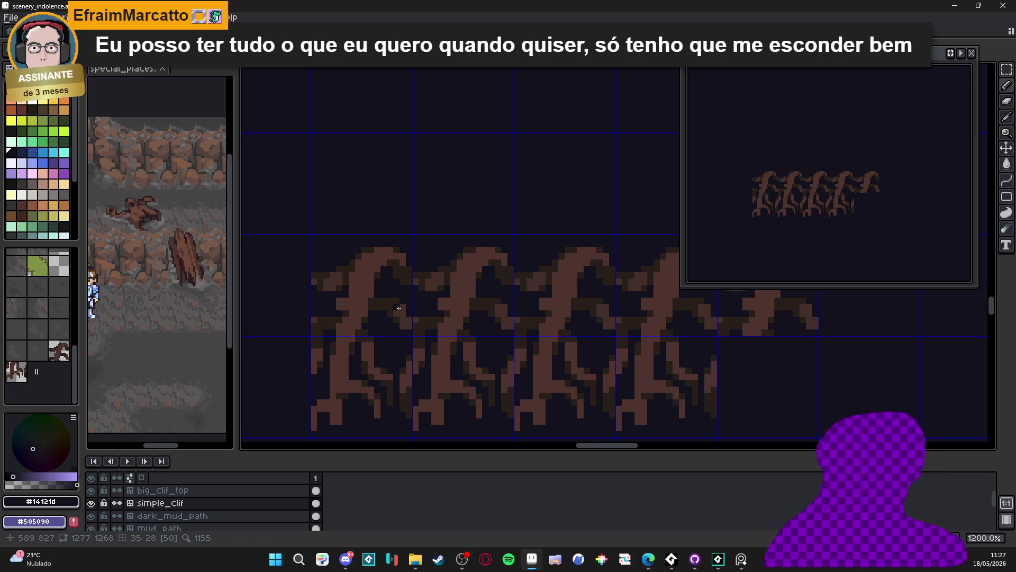
pyautogui.scroll(-3, 399, 308)
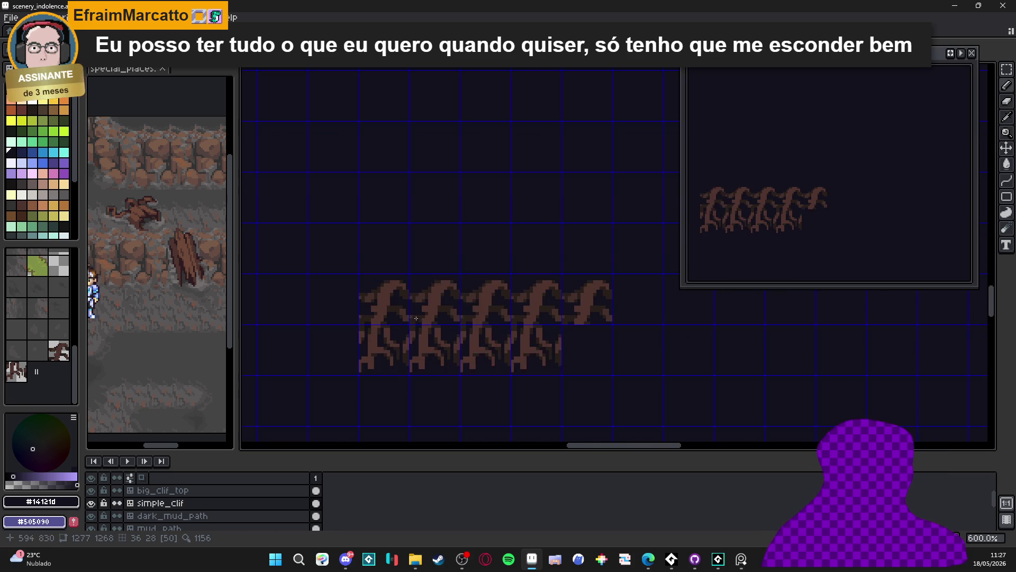
pyautogui.scroll(8, 444, 293)
pyautogui.keyDown('alt'); pyautogui.click(445, 293); pyautogui.keyUp('alt')
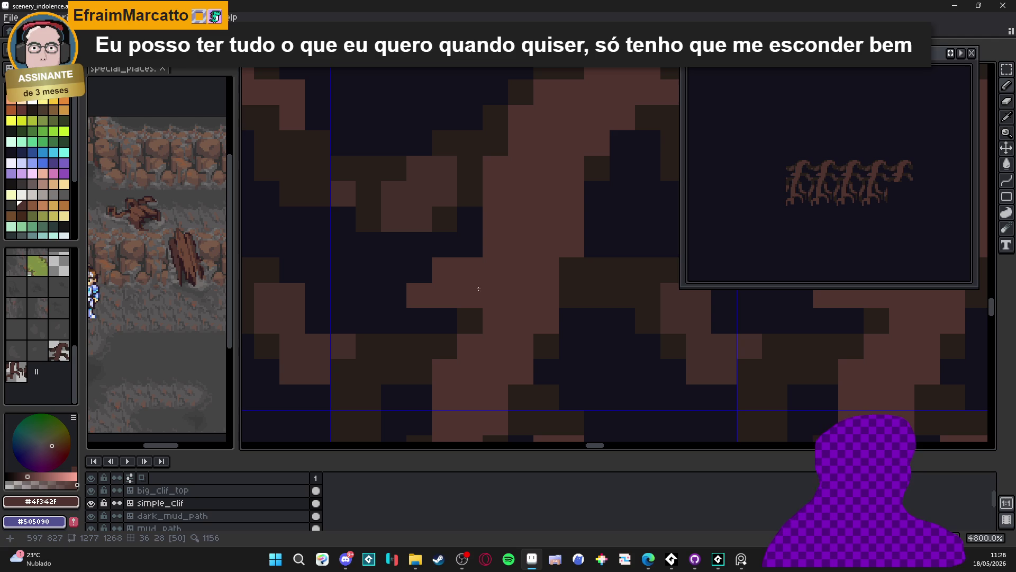
pyautogui.scroll(-5, 509, 287)
pyautogui.scroll(-2, 477, 281)
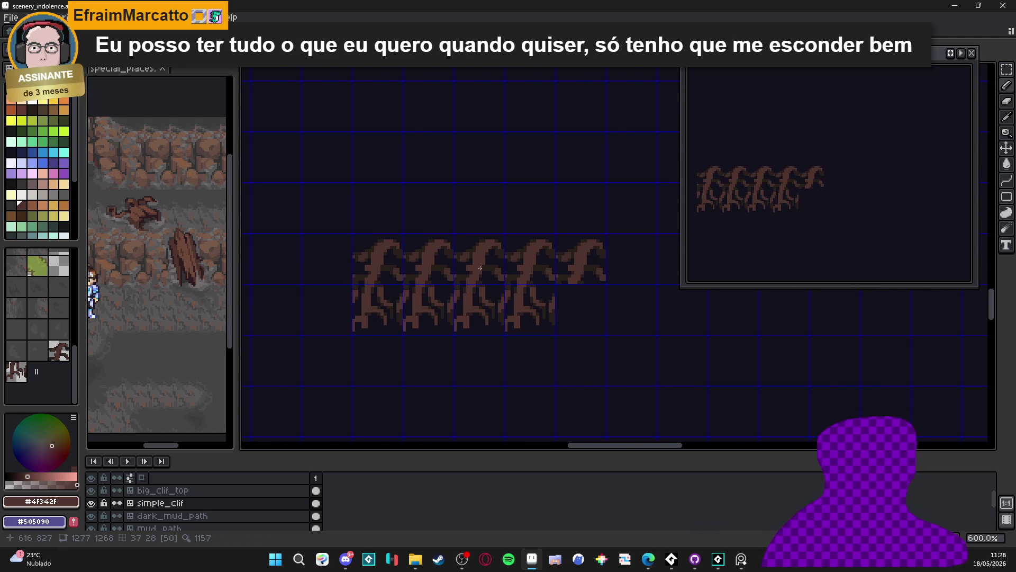
pyautogui.scroll(6, 455, 244)
pyautogui.keyDown('alt'); pyautogui.click(457, 247); pyautogui.keyUp('alt')
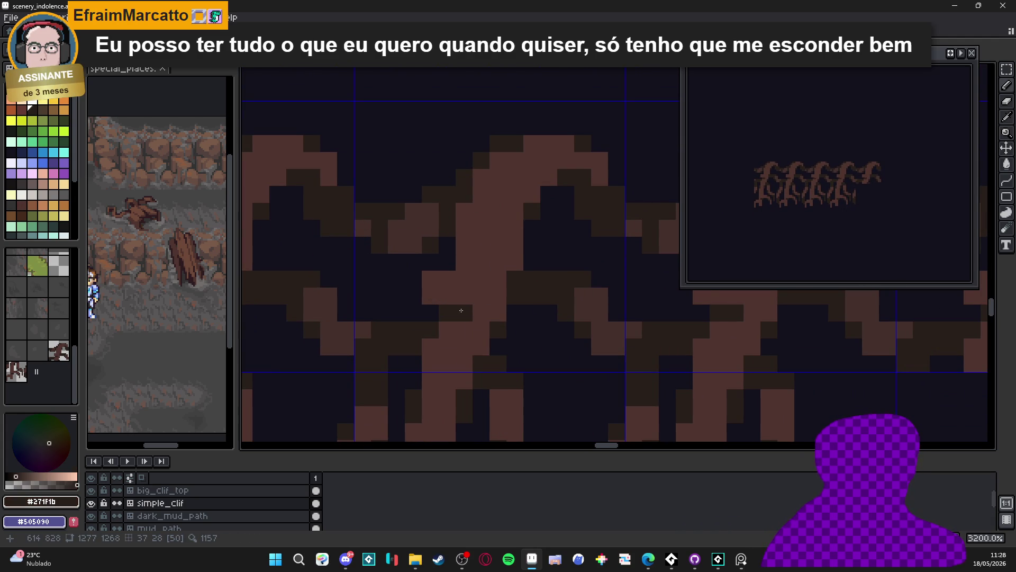
pyautogui.scroll(-4, 462, 310)
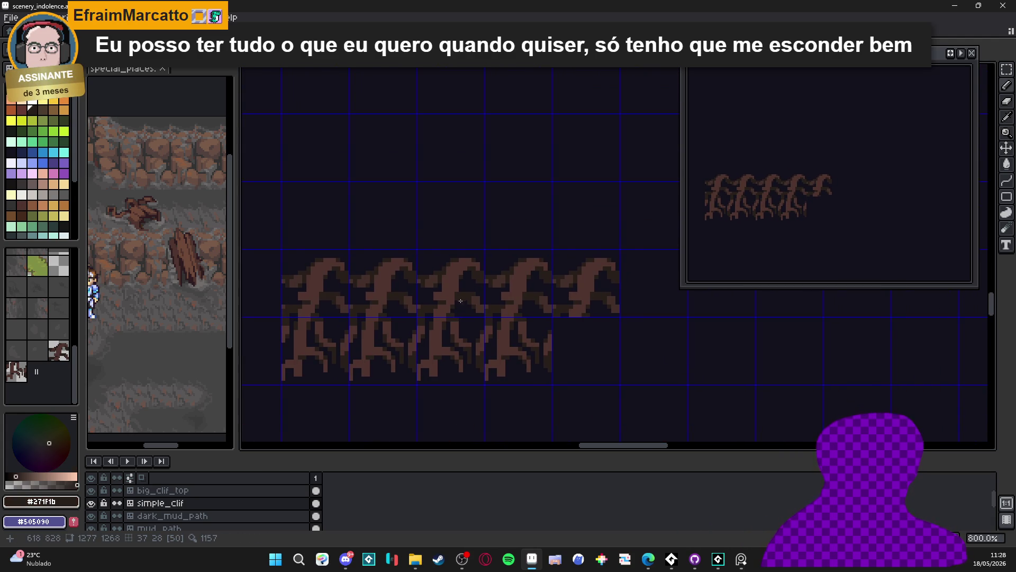
pyautogui.scroll(2, 461, 300)
pyautogui.scroll(-4, 466, 297)
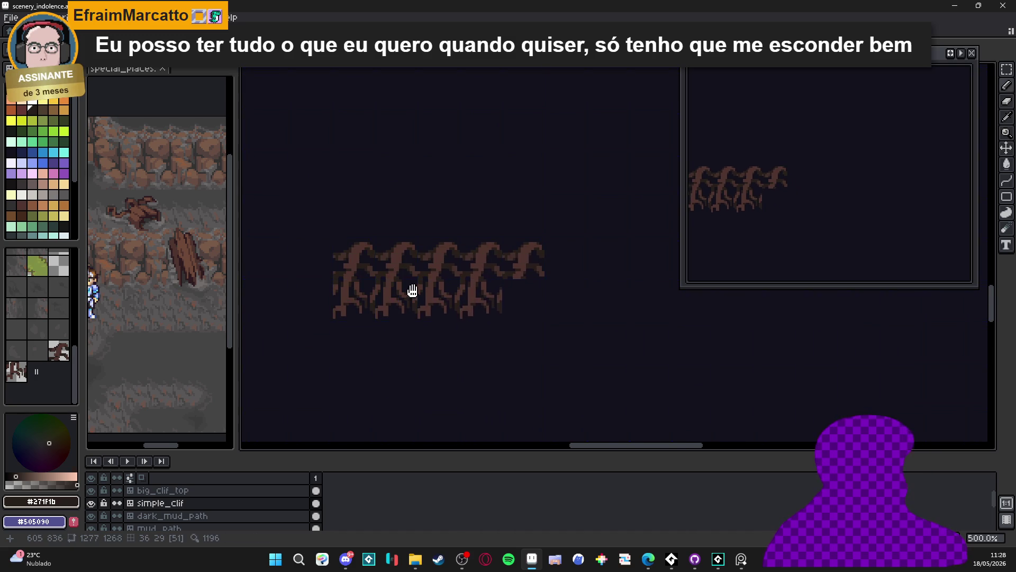
pyautogui.scroll(1, 318, 302)
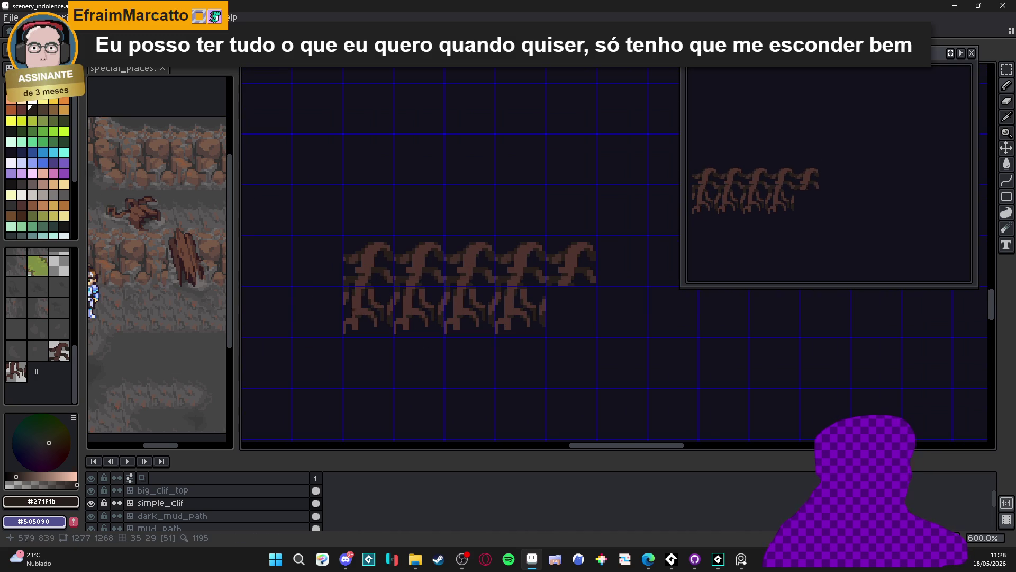
# - Stamp the twisted root tile as a fifth tile in the lower row, then resume pixel painting with #271F1B
pyautogui.click(59, 350)
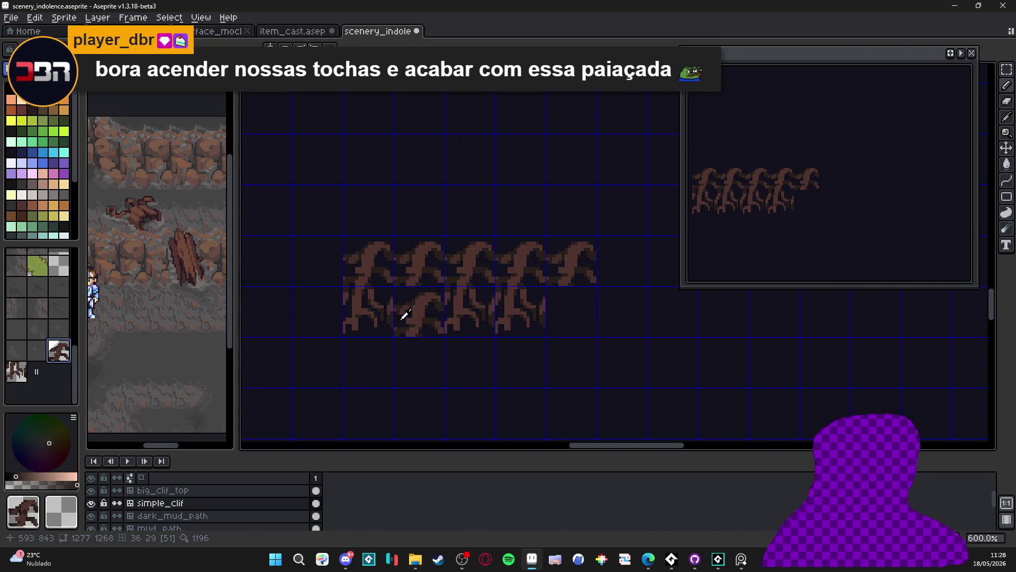
pyautogui.click(572, 310)
pyautogui.click(58, 125)
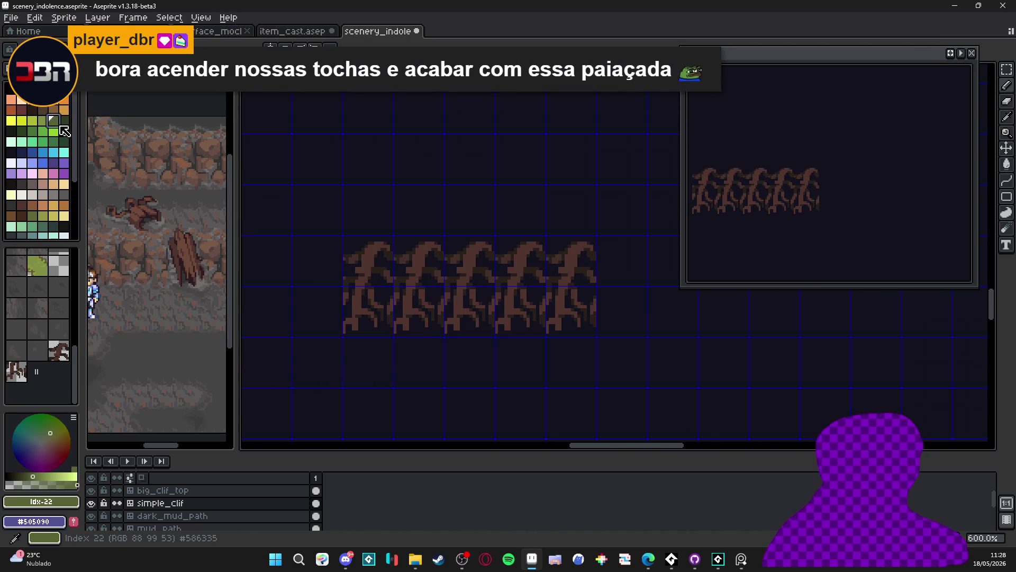
pyautogui.scroll(-2, 460, 306)
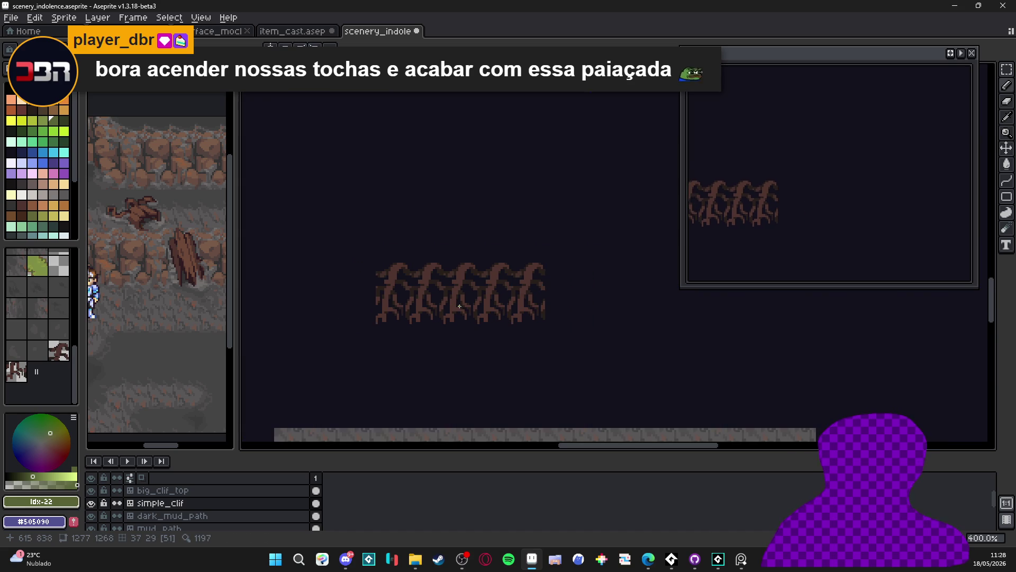
pyautogui.scroll(6, 412, 268)
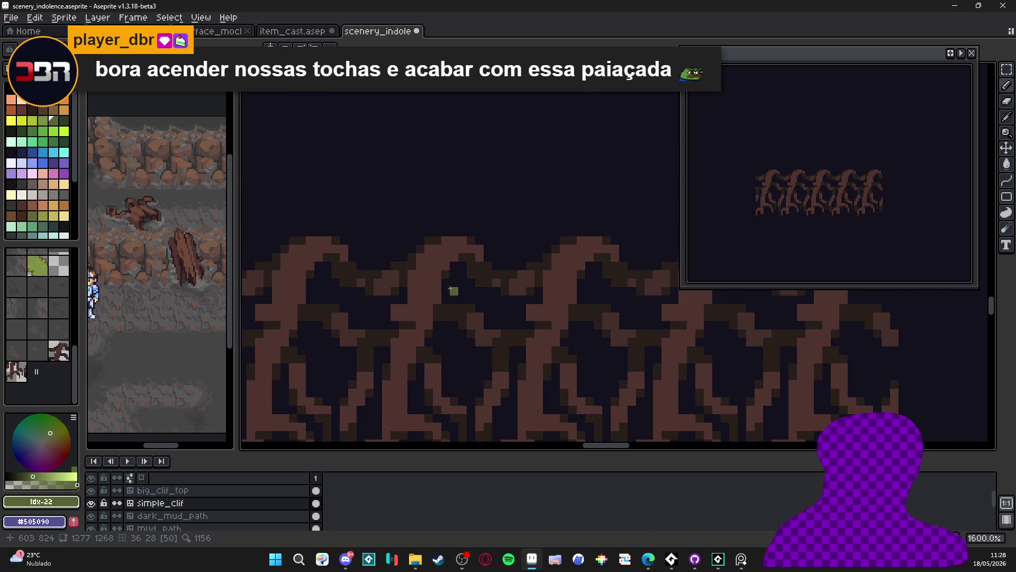
pyautogui.press('b')
pyautogui.keyDown('alt'); pyautogui.click(410, 266); pyautogui.keyUp('alt')
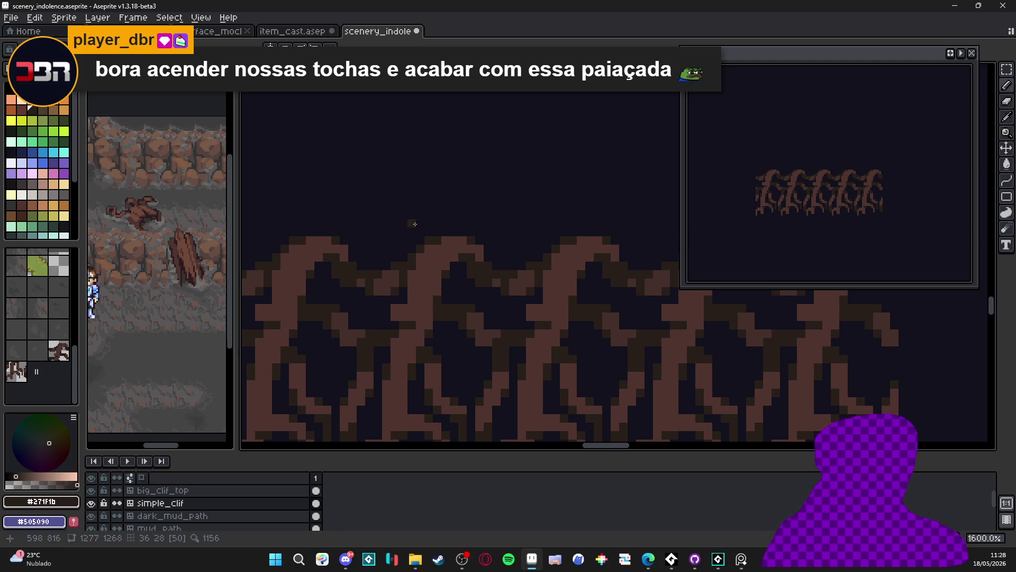
pyautogui.scroll(-3, 415, 224)
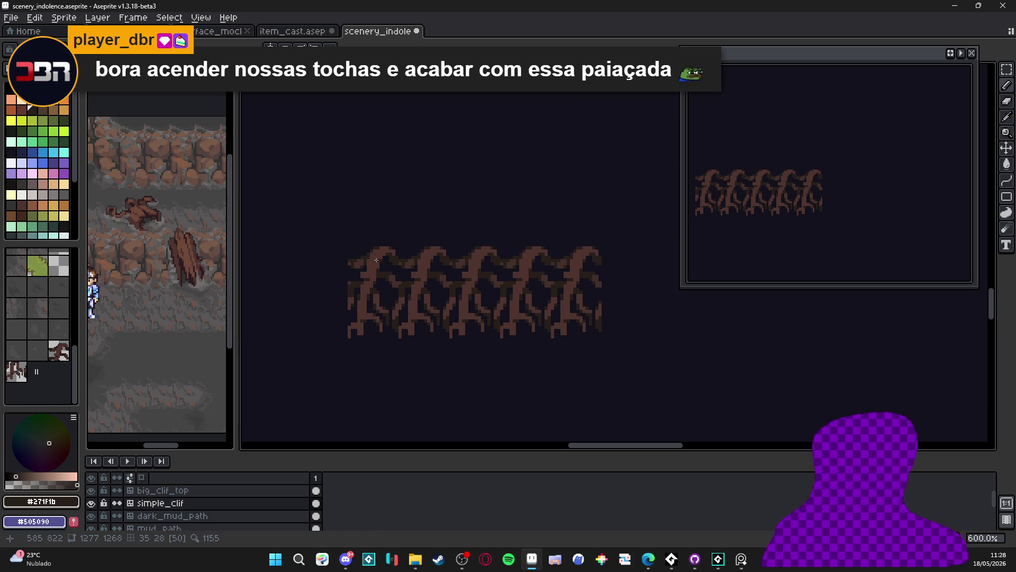
# - Show the tile grid over the canvas to check the root rows
pyautogui.hotkey('ctrl', "'")
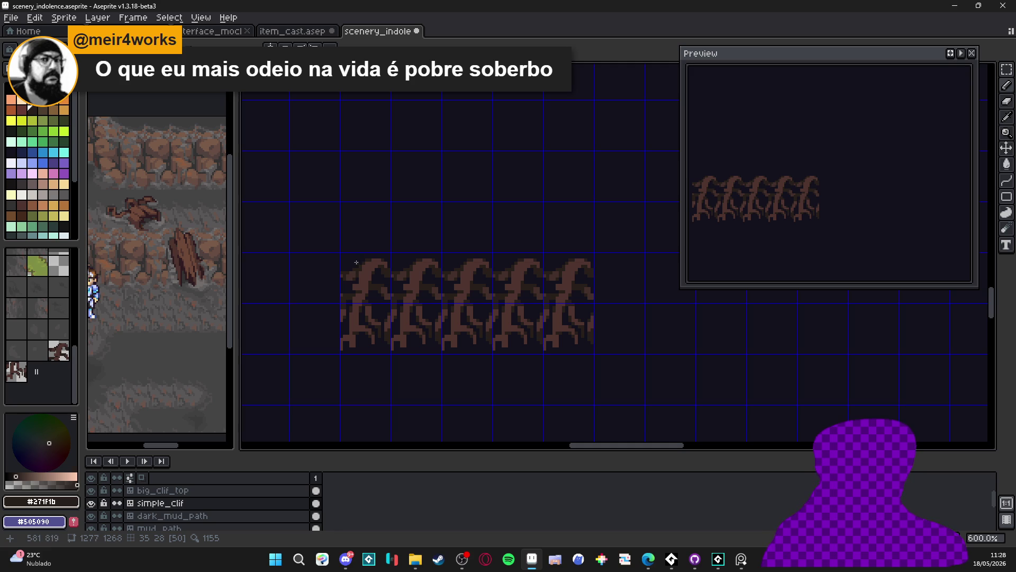
pyautogui.scroll(1, 356, 264)
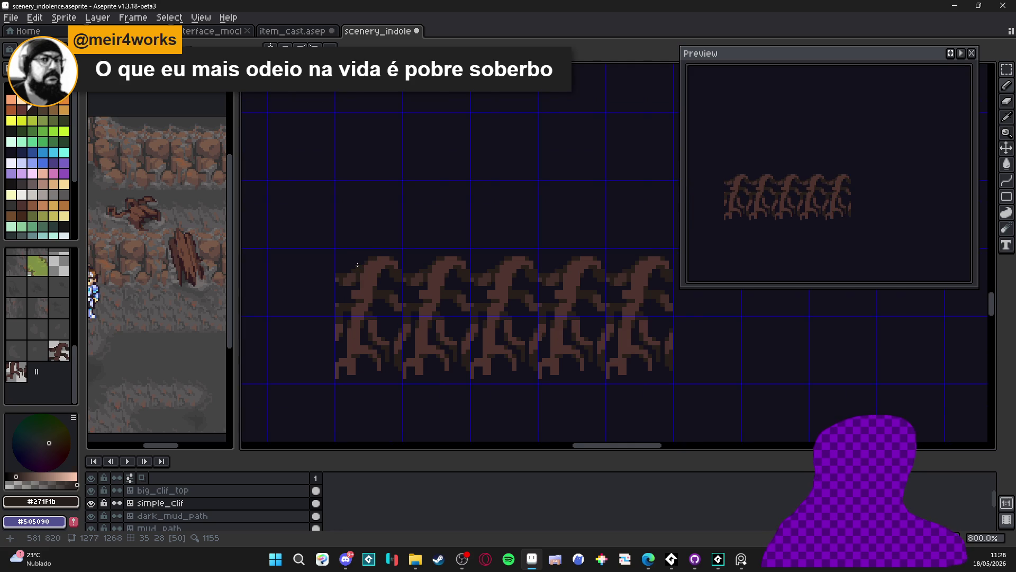
pyautogui.scroll(-2, 358, 265)
pyautogui.scroll(-1, 358, 265)
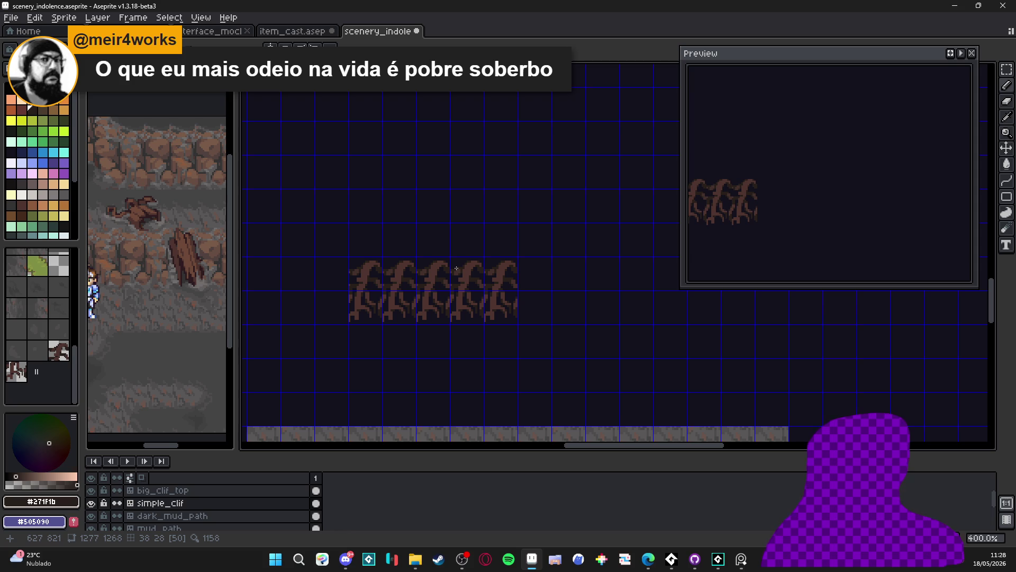
# - Add three more tiles to the right end of the upper root row
pyautogui.click(60, 351)
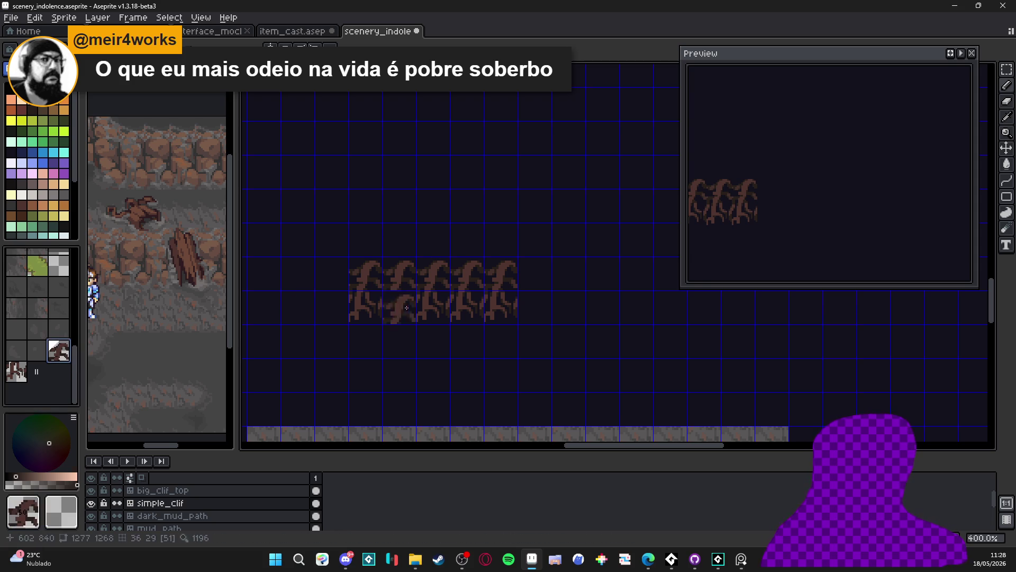
pyautogui.click(535, 275)
pyautogui.click(569, 276)
pyautogui.click(603, 275)
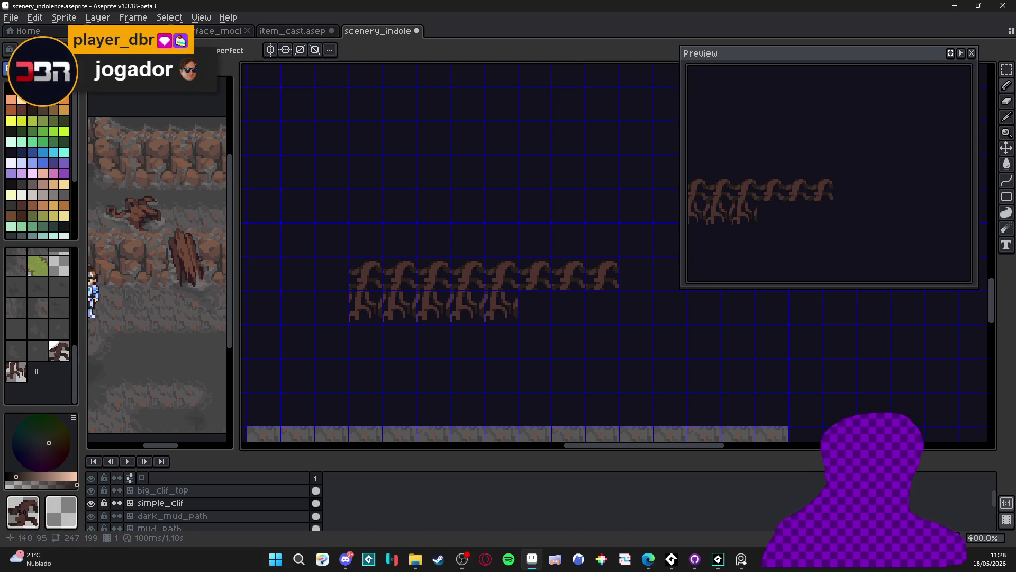
# - Extend the lower root row by three tiles to eight, then recentre the view
pyautogui.click(16, 372)
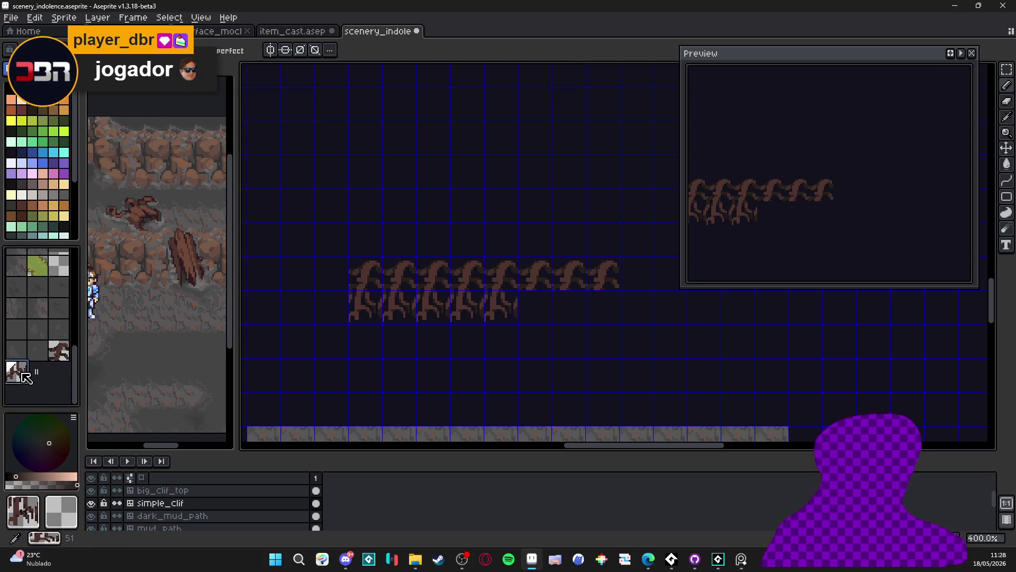
pyautogui.click(531, 305)
pyautogui.click(564, 306)
pyautogui.click(598, 305)
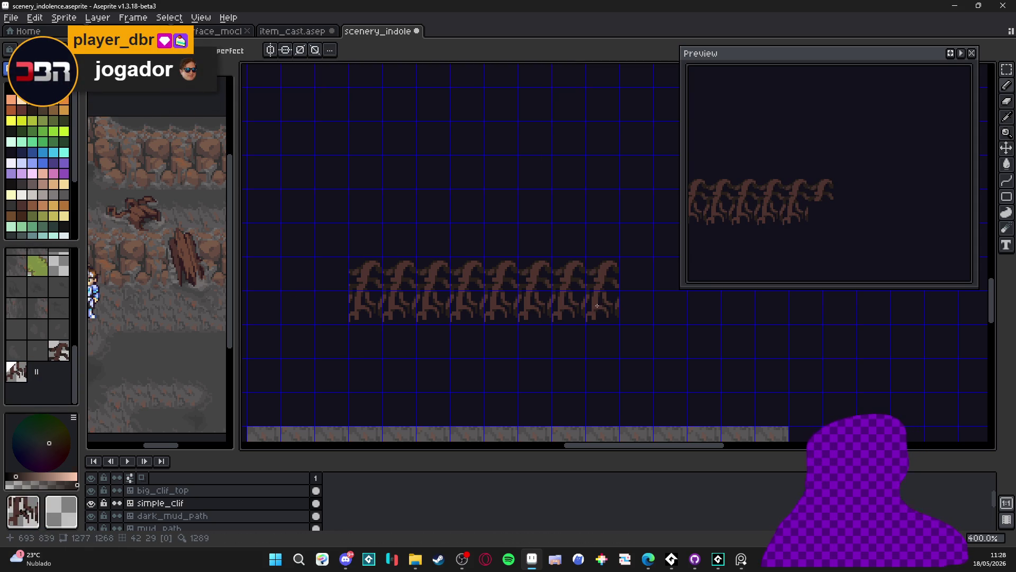
pyautogui.press('Tab')
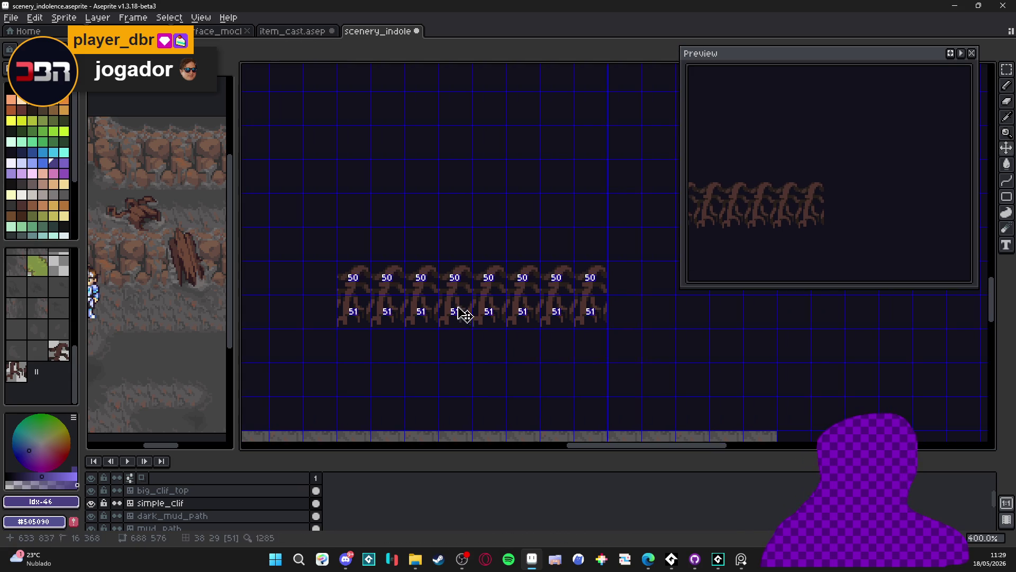
pyautogui.scroll(1, 467, 310)
pyautogui.moveTo(498, 289); pyautogui.dragTo(504, 336)
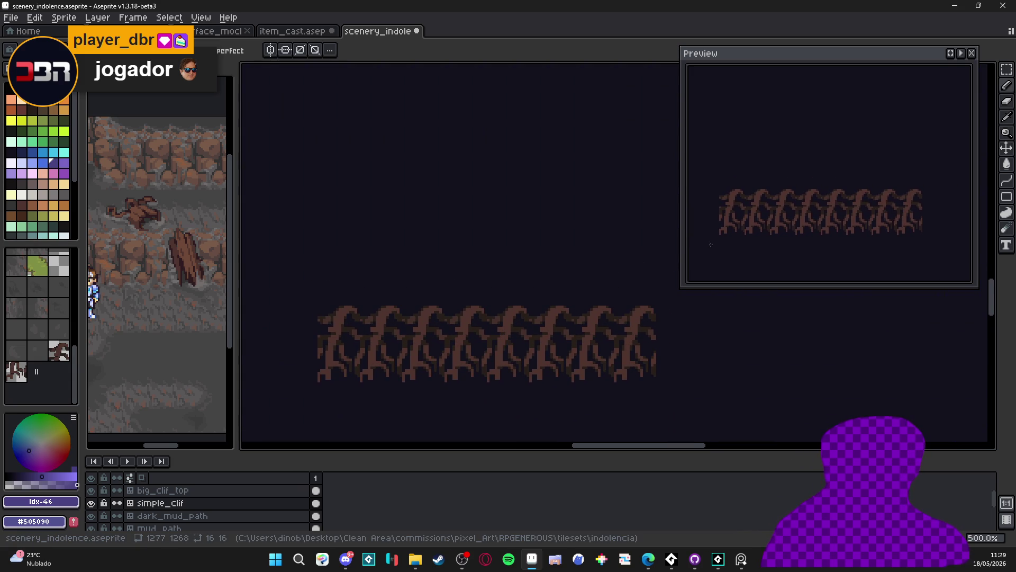
pyautogui.scroll(1, 409, 332)
pyautogui.moveTo(410, 332); pyautogui.dragTo(381, 338)
# - Shift the root tile row one pixel to the right
pyautogui.click(53, 174)
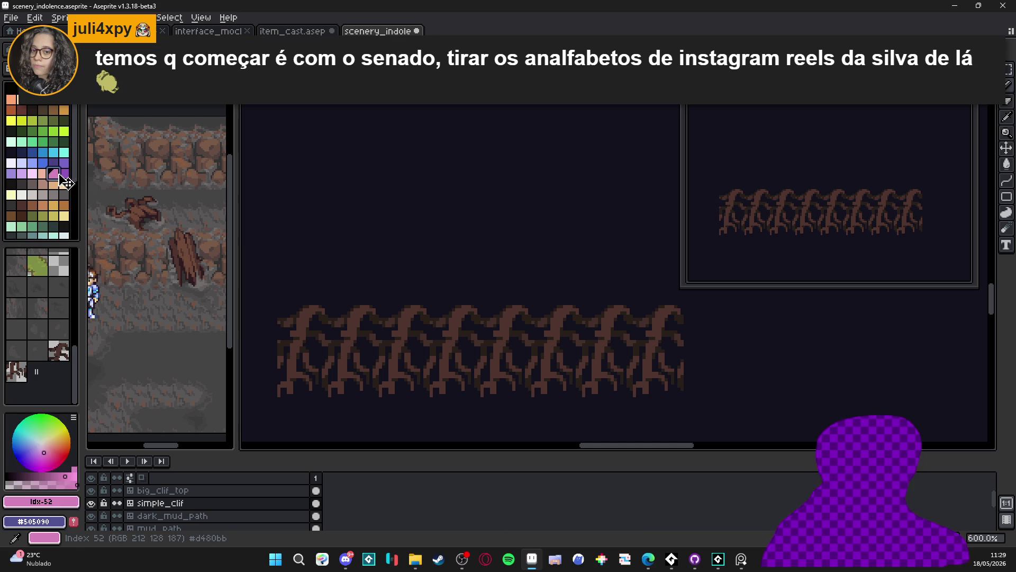
pyautogui.press('v')
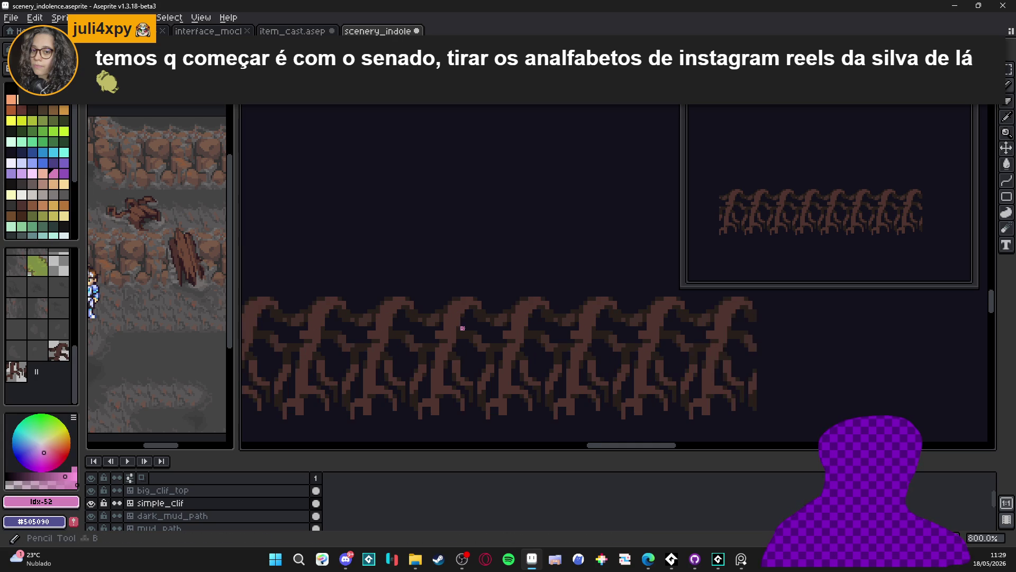
pyautogui.keyDown('alt'); pyautogui.click(460, 324); pyautogui.keyUp('alt')
pyautogui.press('Tab')
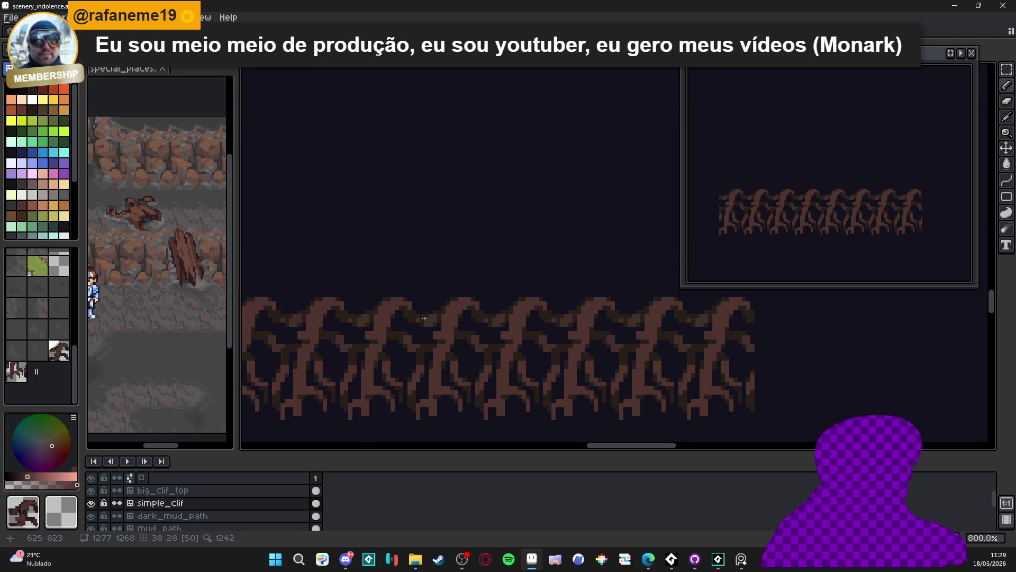
pyautogui.press('Tab')
pyautogui.moveTo(439, 323); pyautogui.dragTo(443, 323)
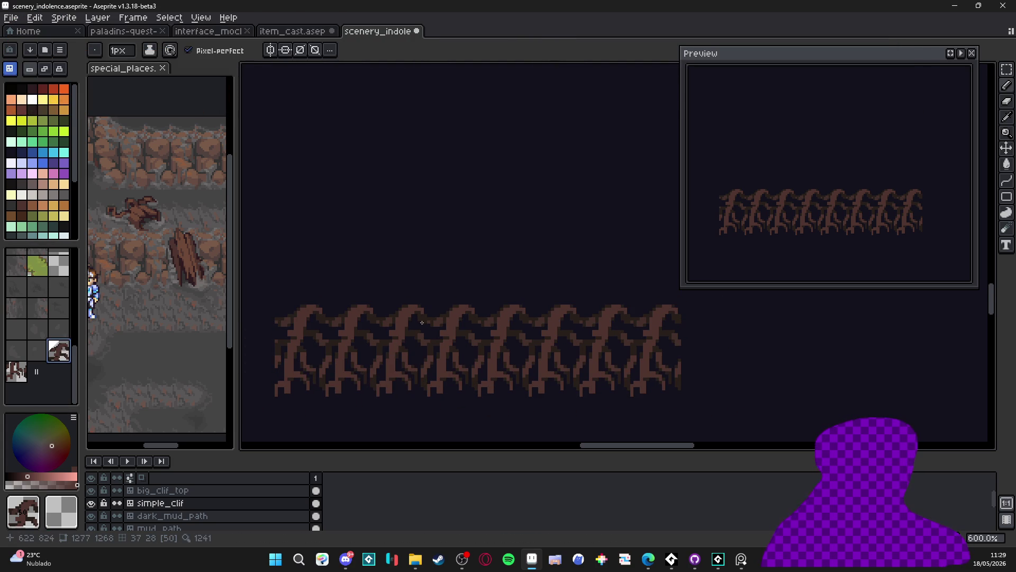
# - Try orange highlight pixels on a root top, then undo them
pyautogui.click(65, 205)
pyautogui.scroll(1, 445, 323)
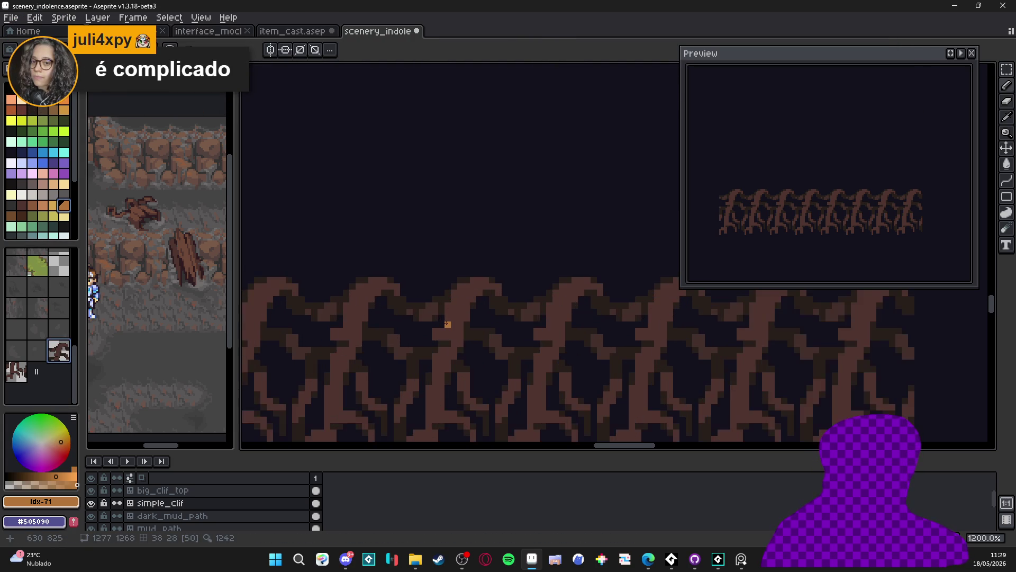
pyautogui.scroll(-1, 445, 323)
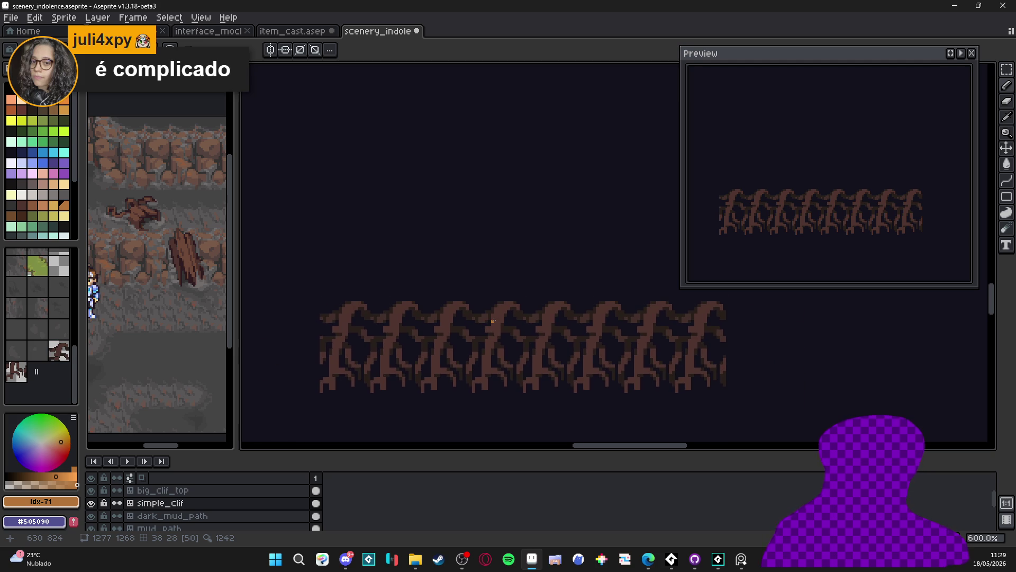
pyautogui.scroll(1, 496, 321)
pyautogui.scroll(1, 496, 321)
pyautogui.click(498, 313)
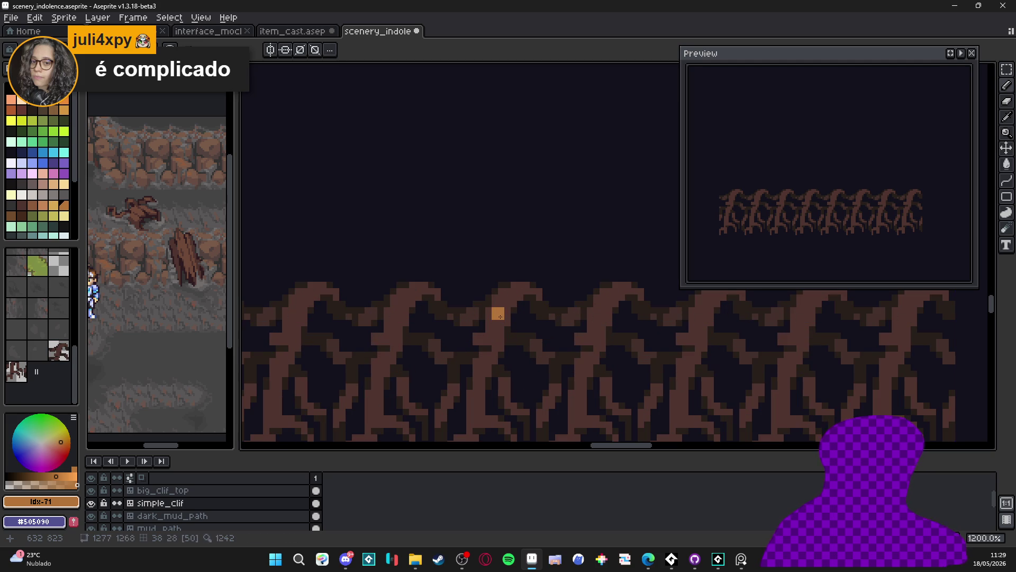
pyautogui.click(500, 305)
pyautogui.click(500, 305)
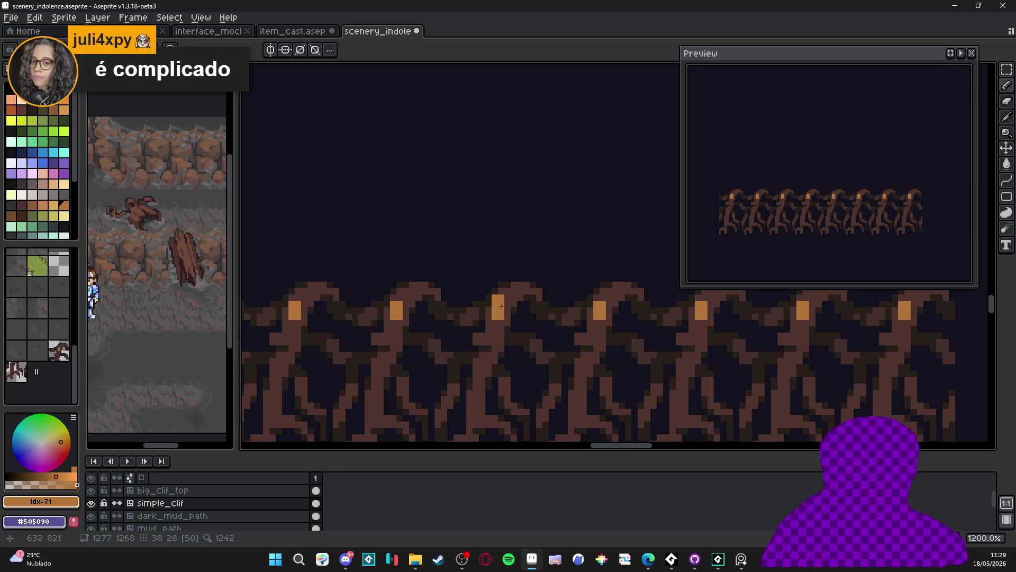
pyautogui.hotkey('ctrl', 'z')
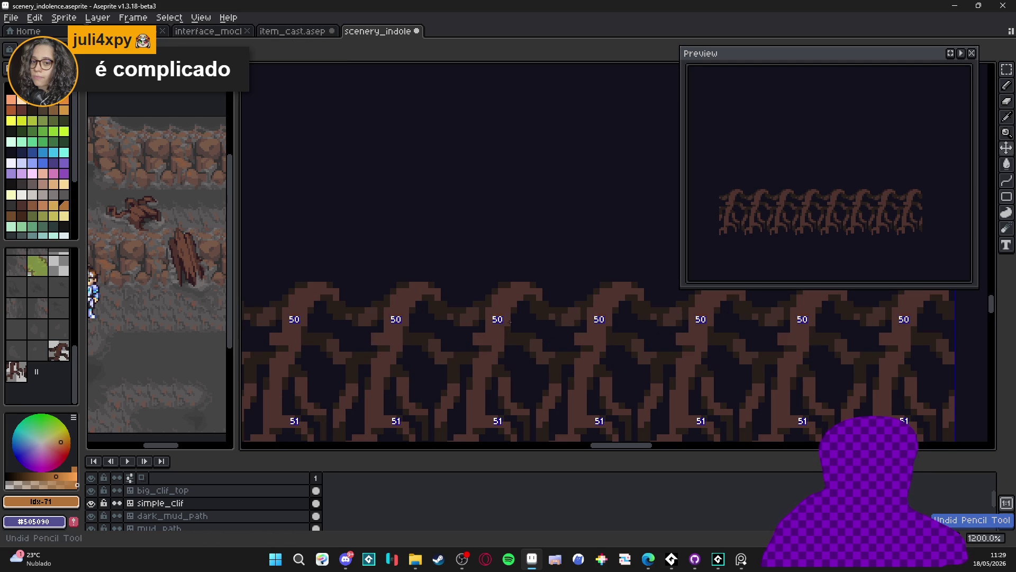
# - Retry the orange highlight on the shared root tile and undo it, keeping the roots brown
pyautogui.scroll(1, 501, 311)
pyautogui.scroll(2, 505, 310)
pyautogui.click(506, 302)
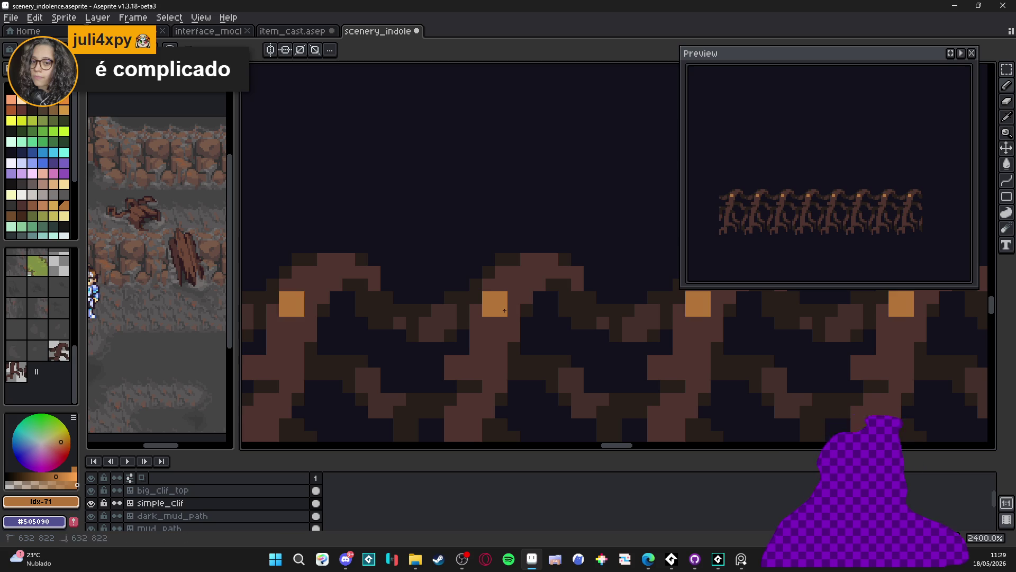
pyautogui.hotkey('ctrl', 'z')
pyautogui.click(509, 303)
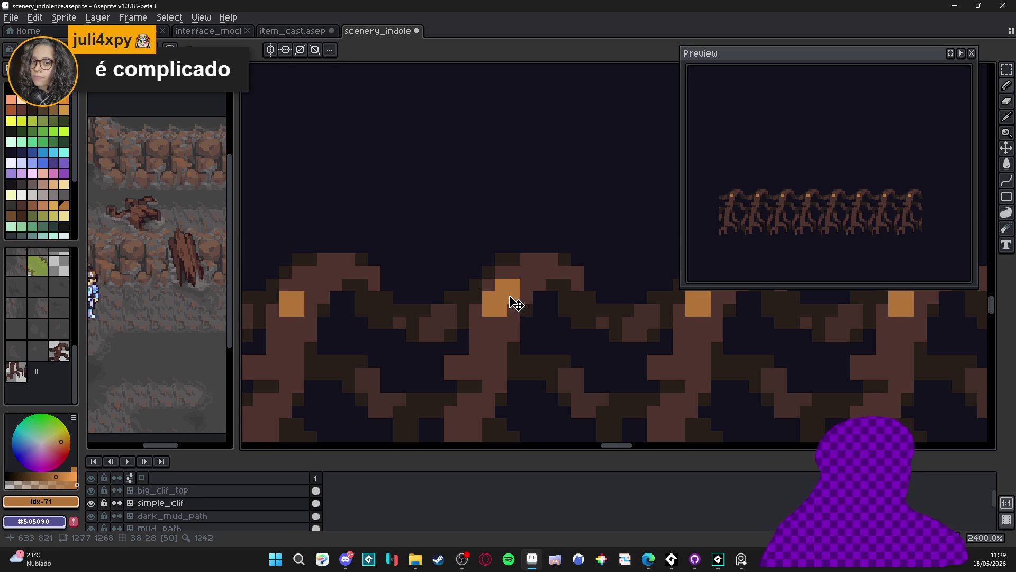
pyautogui.scroll(-2, 490, 326)
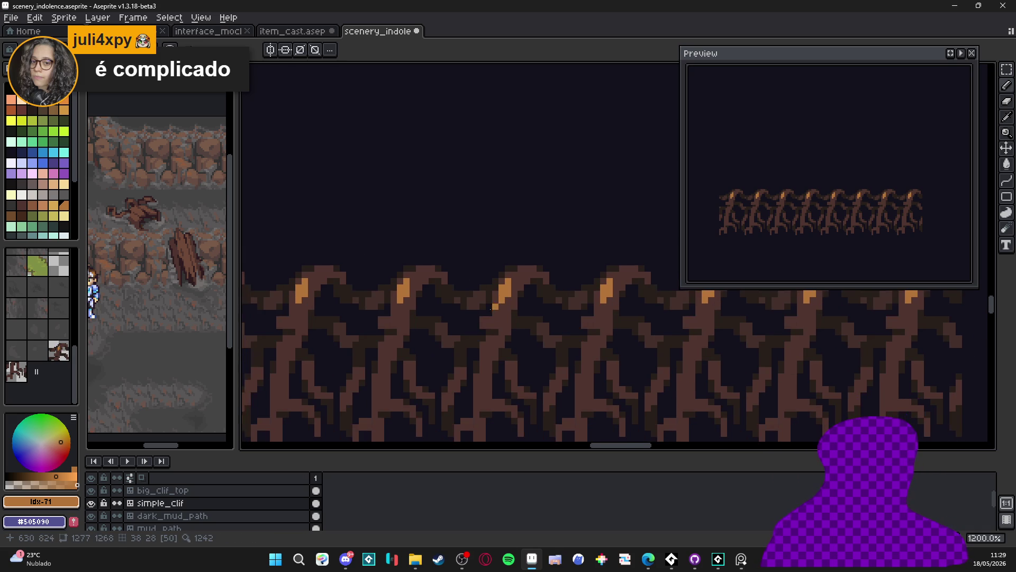
pyautogui.scroll(2, 490, 325)
pyautogui.scroll(-3, 485, 319)
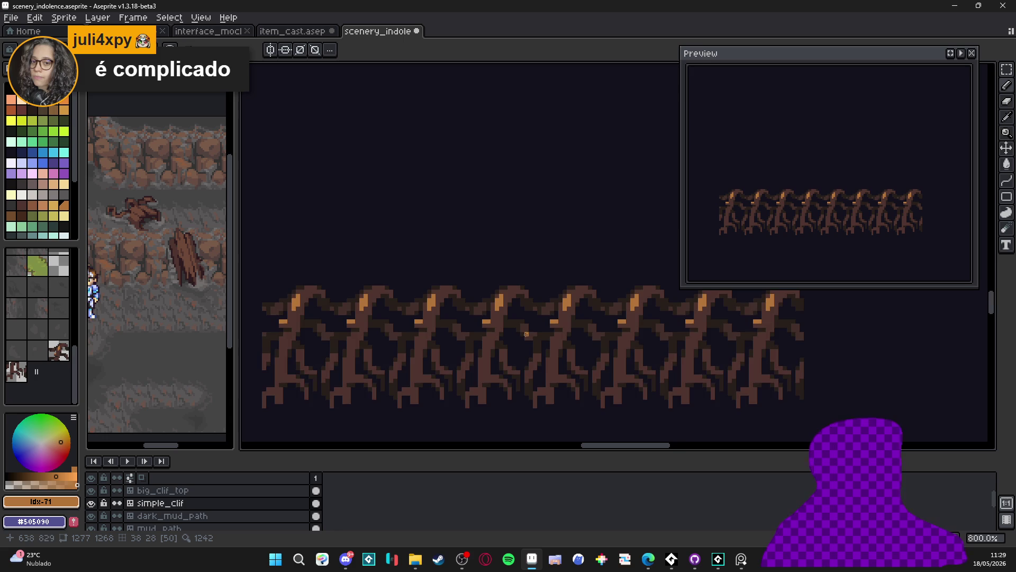
pyautogui.scroll(-2, 526, 334)
pyautogui.scroll(4, 530, 331)
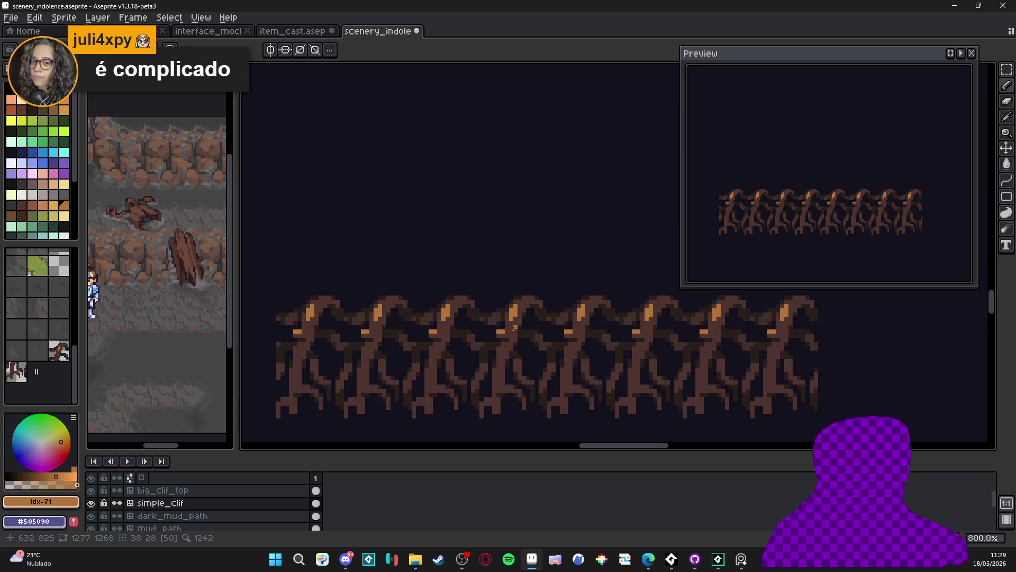
pyautogui.hotkey('ctrl', 'z')
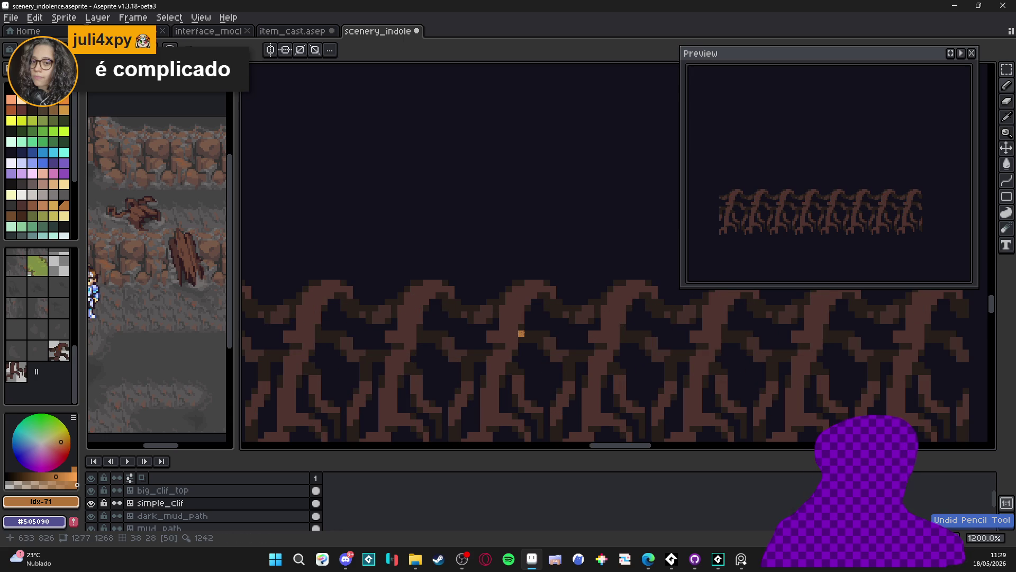
pyautogui.scroll(-2, 518, 313)
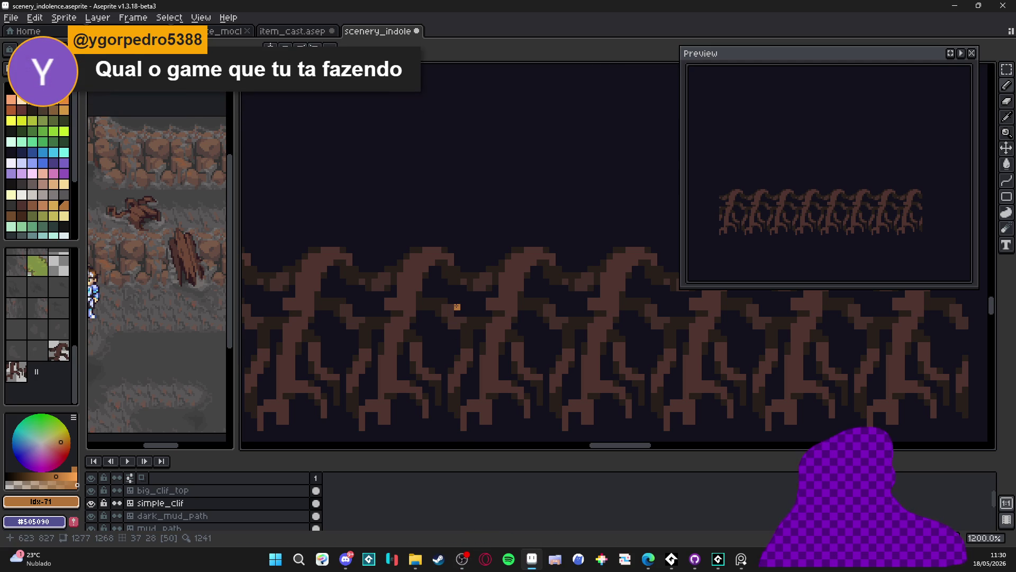
pyautogui.scroll(-4, 457, 306)
pyautogui.scroll(-2, 433, 324)
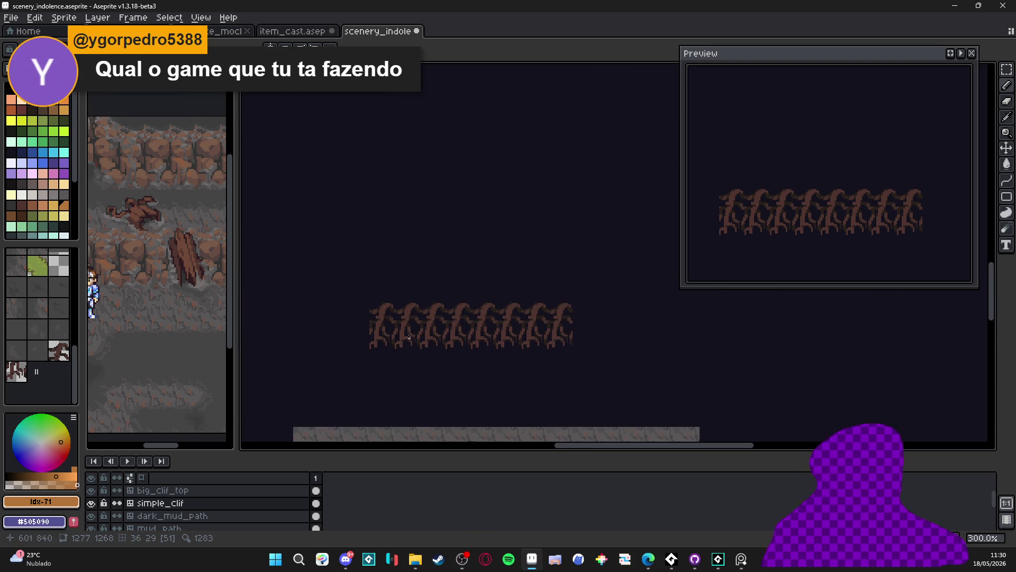
pyautogui.moveTo(433, 324); pyautogui.dragTo(446, 195)
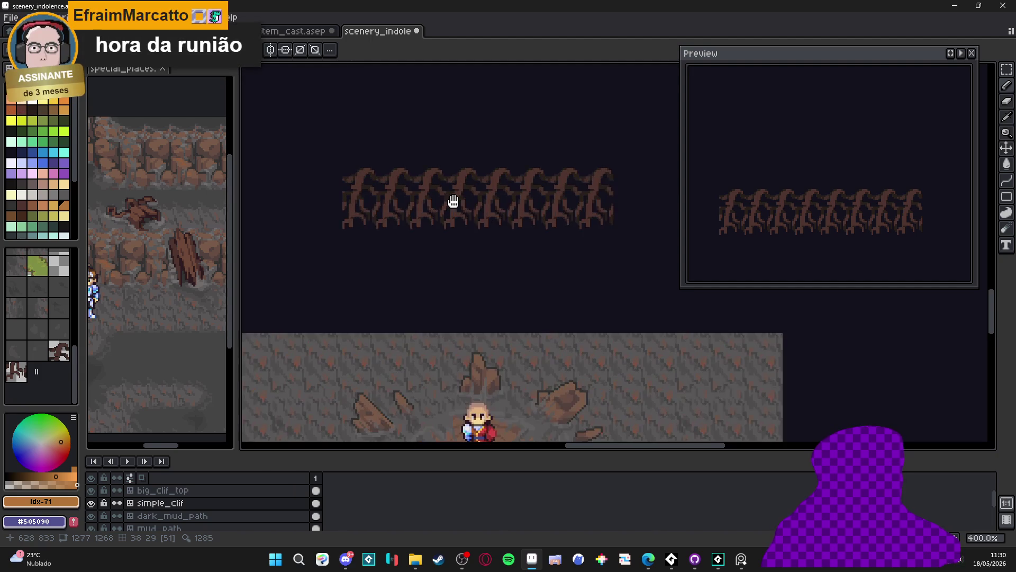
pyautogui.scroll(1, 451, 202)
pyautogui.hotkey('alt', 'Tab')
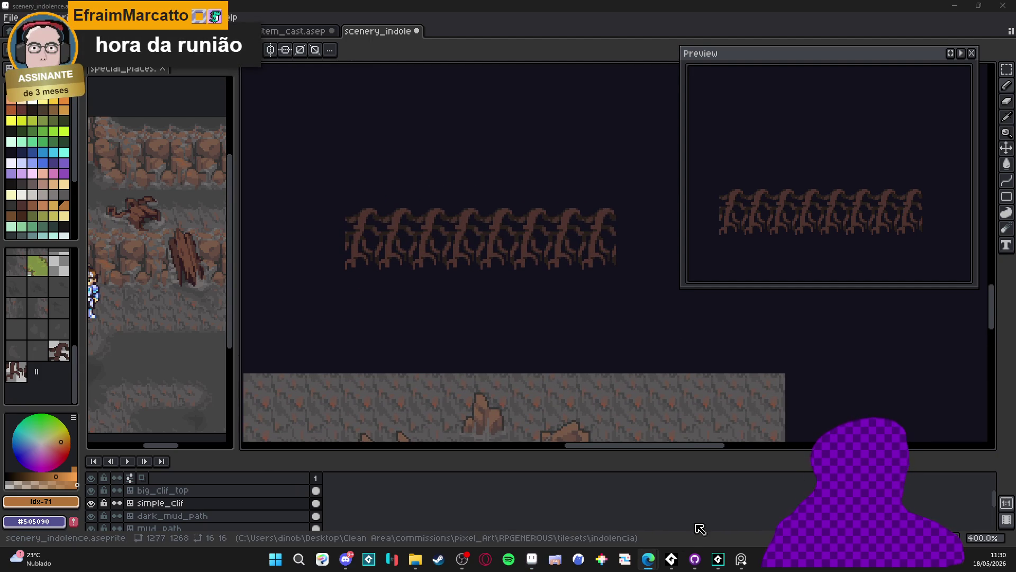
# - Switch to GameMaker and run the Spiritalis project with F5
pyautogui.hotkey('alt', 'Tab')
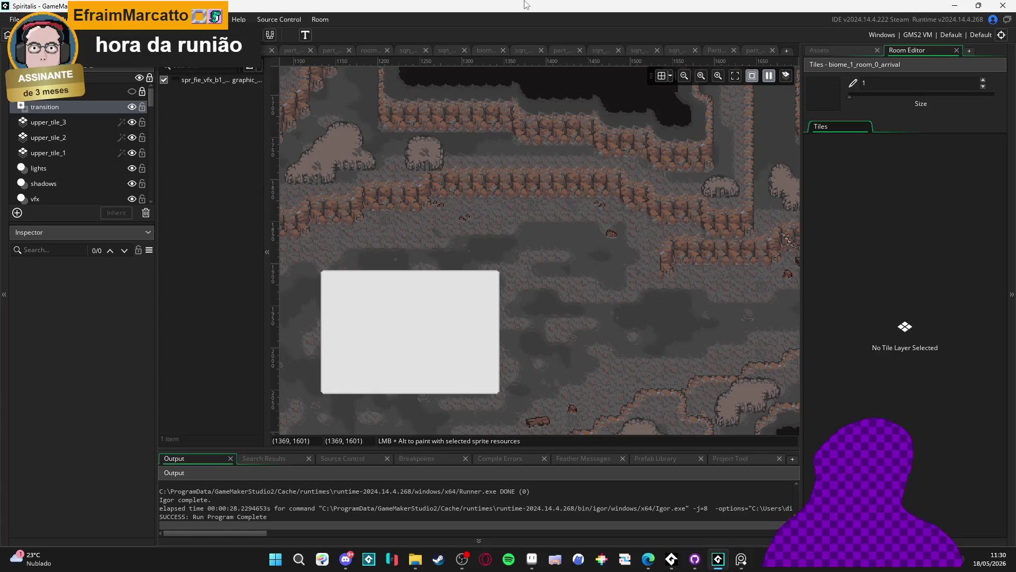
pyautogui.press('F5')
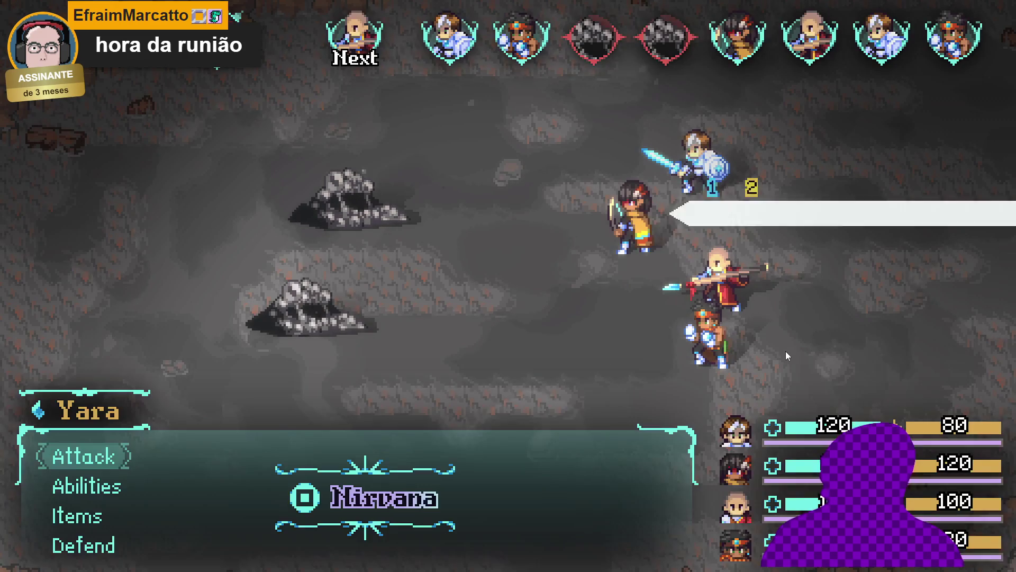
# - Have Yara cast Aqua sphere on a rock enemy
pyautogui.press('Down')
pyautogui.press('Return')
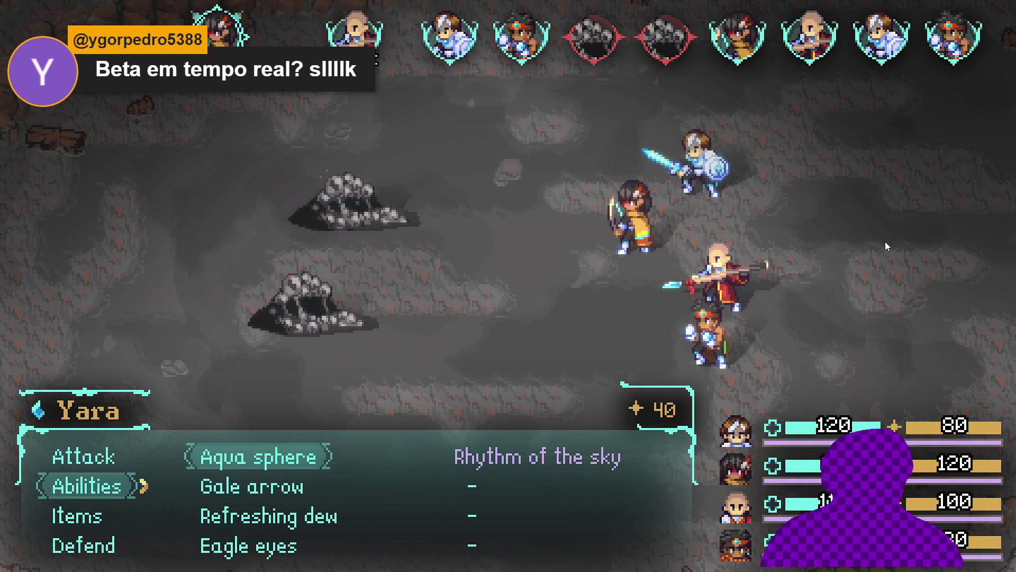
pyautogui.press('Return')
pyautogui.press('Return')
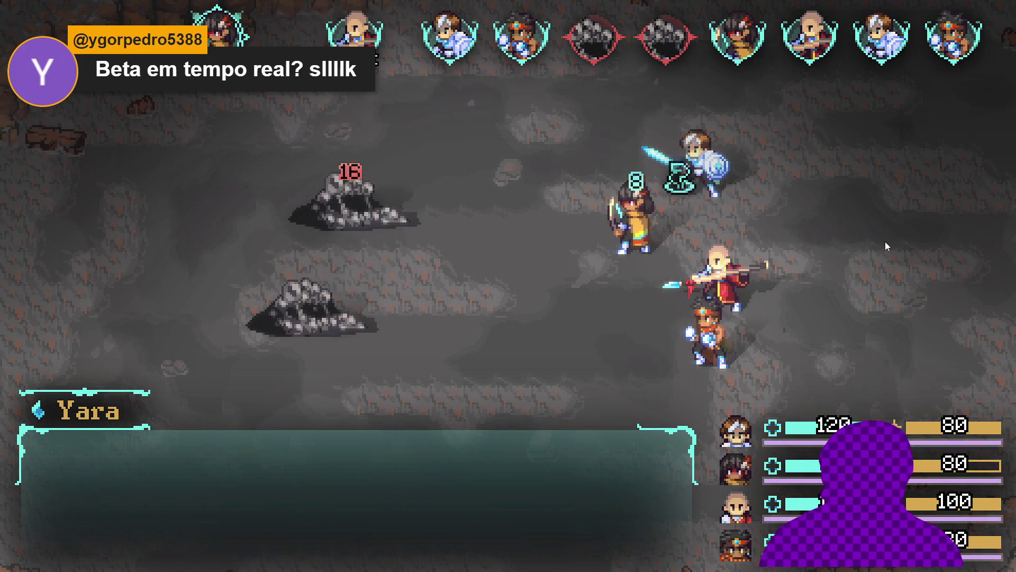
# - Have Zhe Wu use Dragon assault on the rock enemy
pyautogui.press('Down')
pyautogui.press('Down')
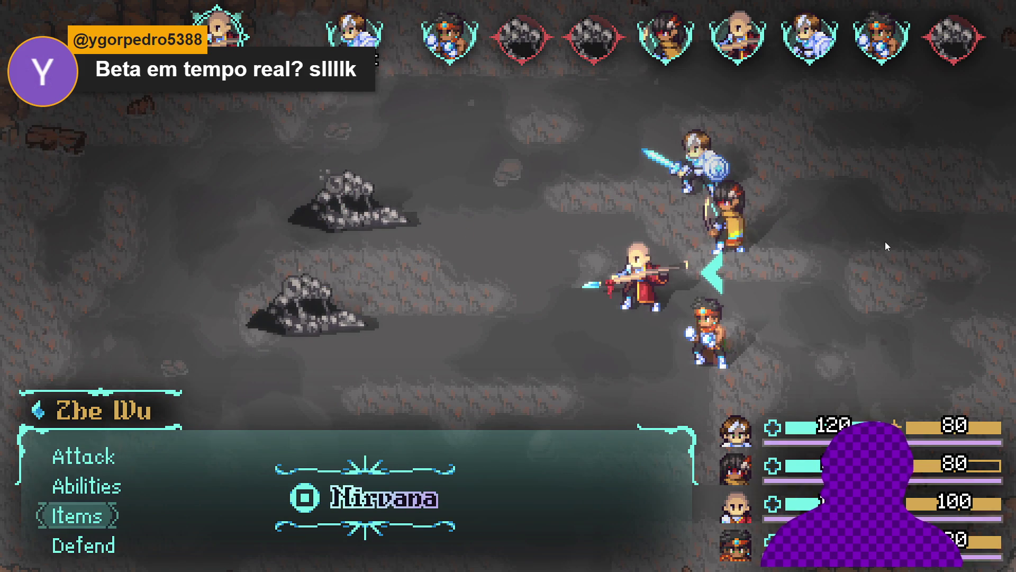
pyautogui.press('Up')
pyautogui.press('Return')
pyautogui.press('Down')
pyautogui.press('Down')
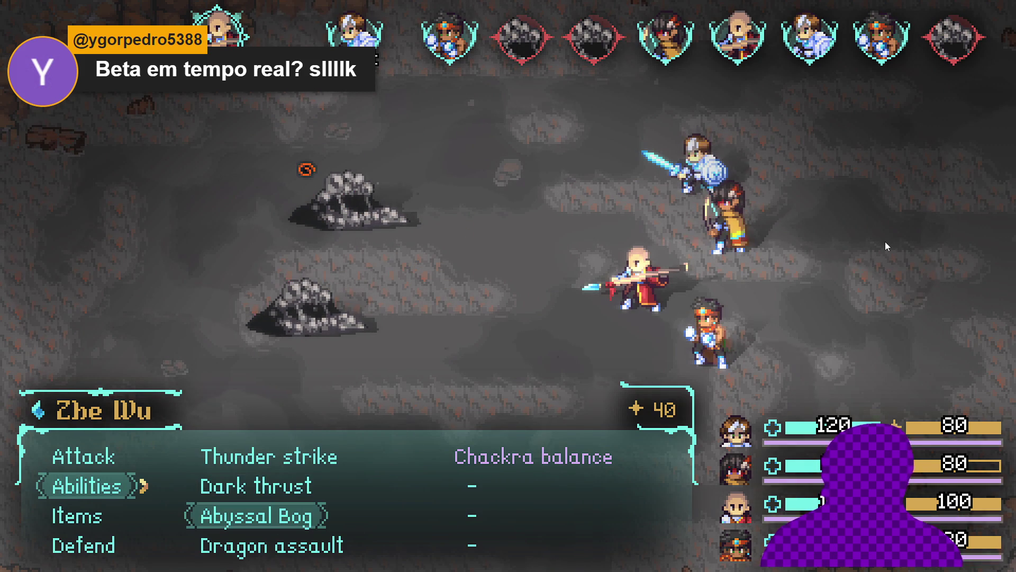
pyautogui.press('Down')
pyautogui.press('Return')
pyautogui.press('Return')
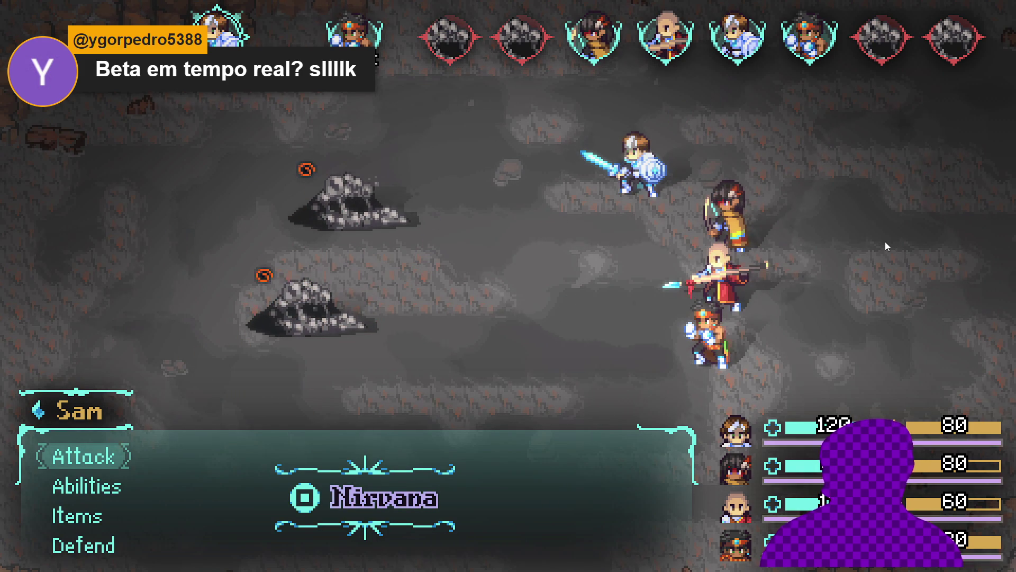
# - Have Sam use Blade beam on the rock enemy, destroying it
pyautogui.press('Down')
pyautogui.press('Return')
pyautogui.press('Down')
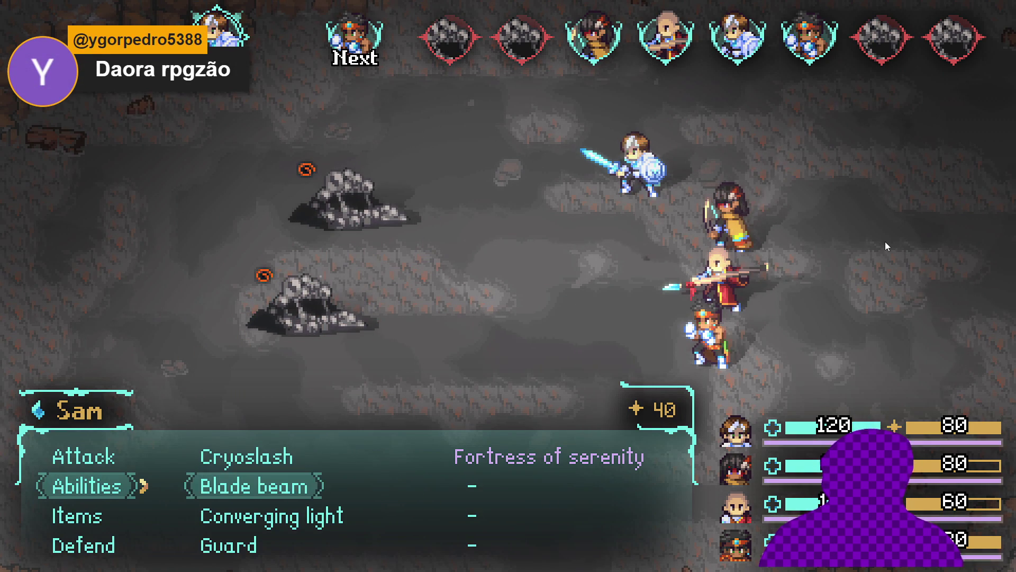
pyautogui.press('Return')
pyautogui.press('Return')
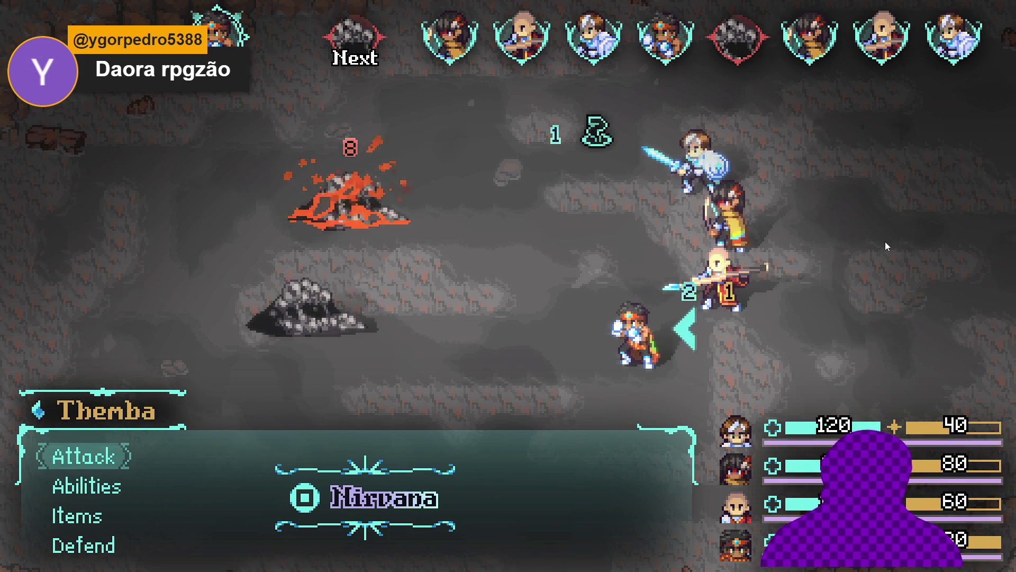
# - Have Themba use Flaming Uppercut on the remaining rock enemy
pyautogui.press('Down')
pyautogui.press('Return')
pyautogui.press('Down')
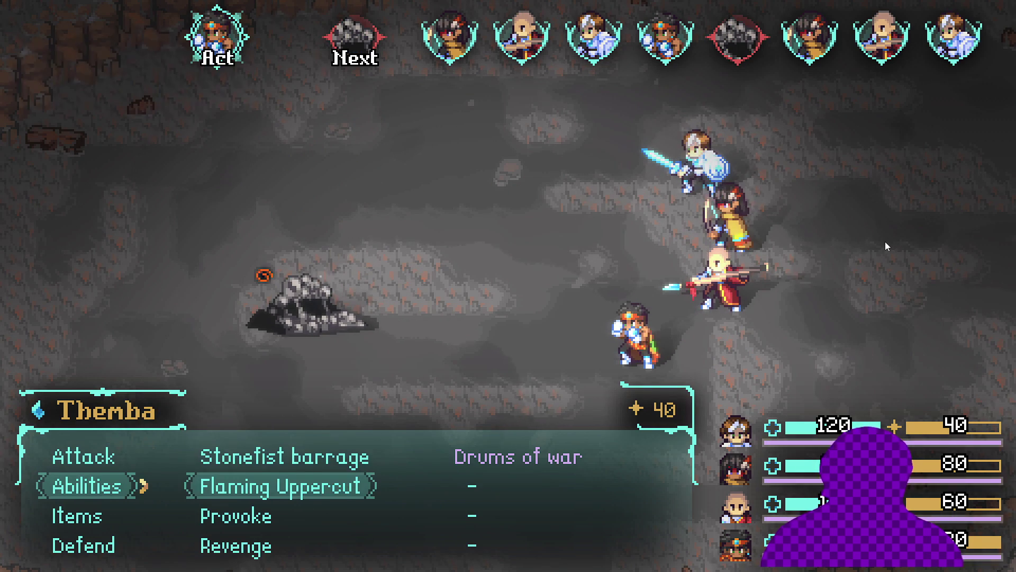
pyautogui.press('Return')
pyautogui.press('Return')
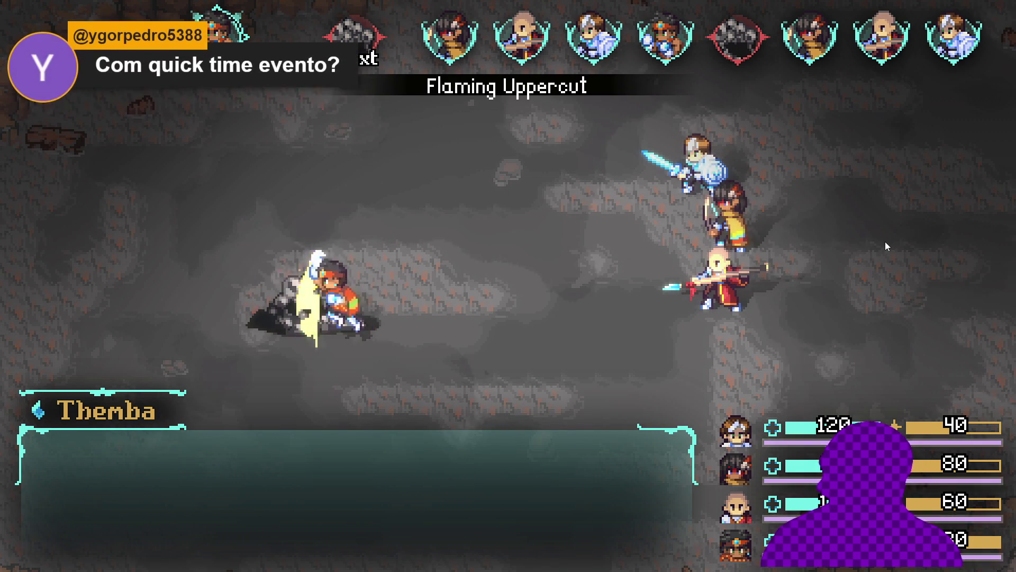